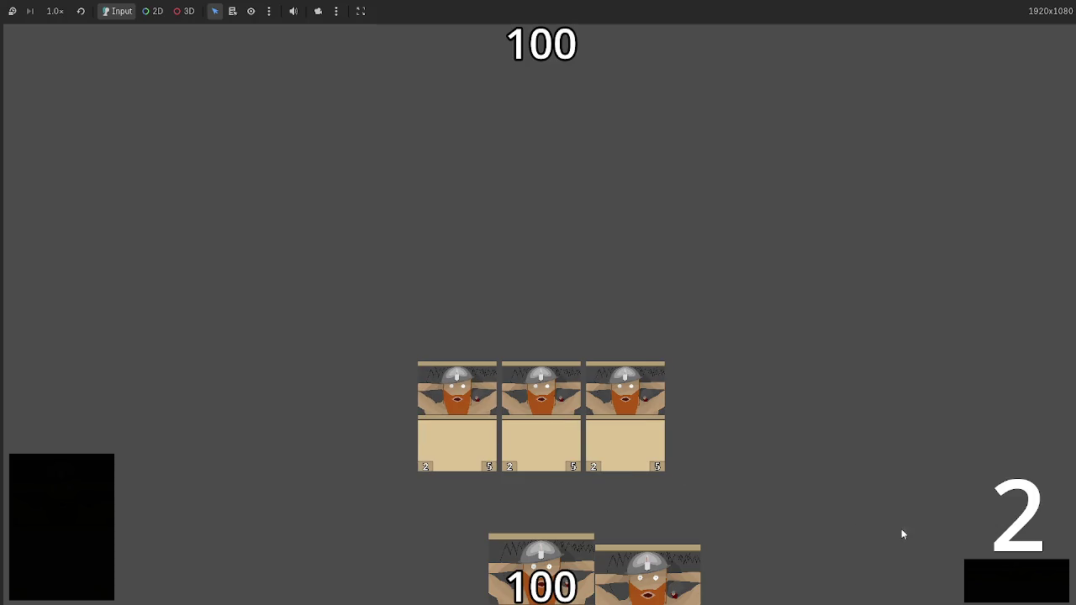
Pass the running game from phase 2 to 3, restart it, then stop it with F8.
click(993, 577)
key(alt+Tab)
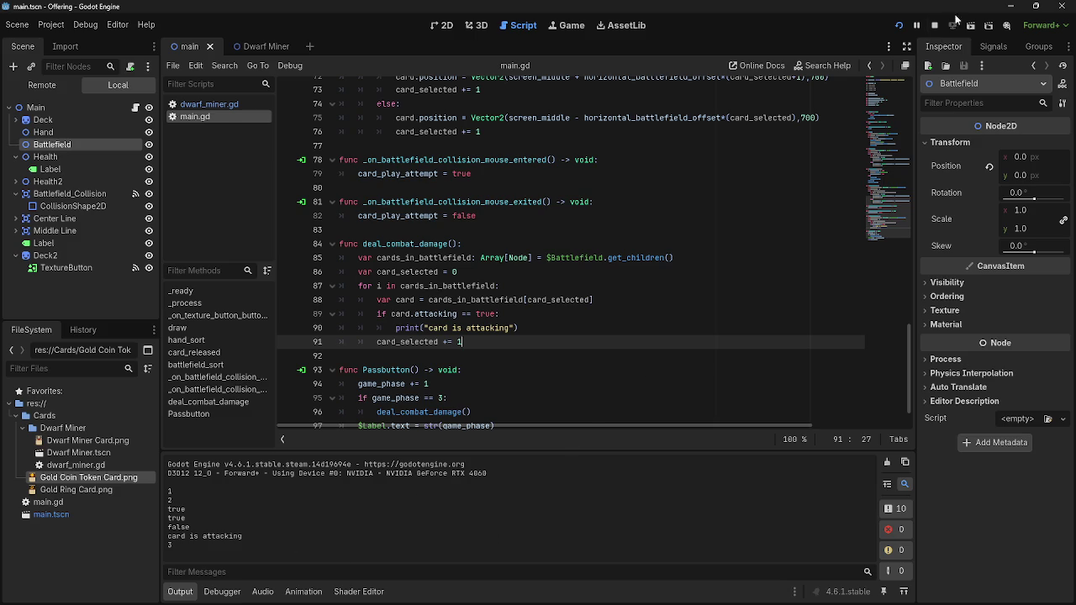
click(899, 25)
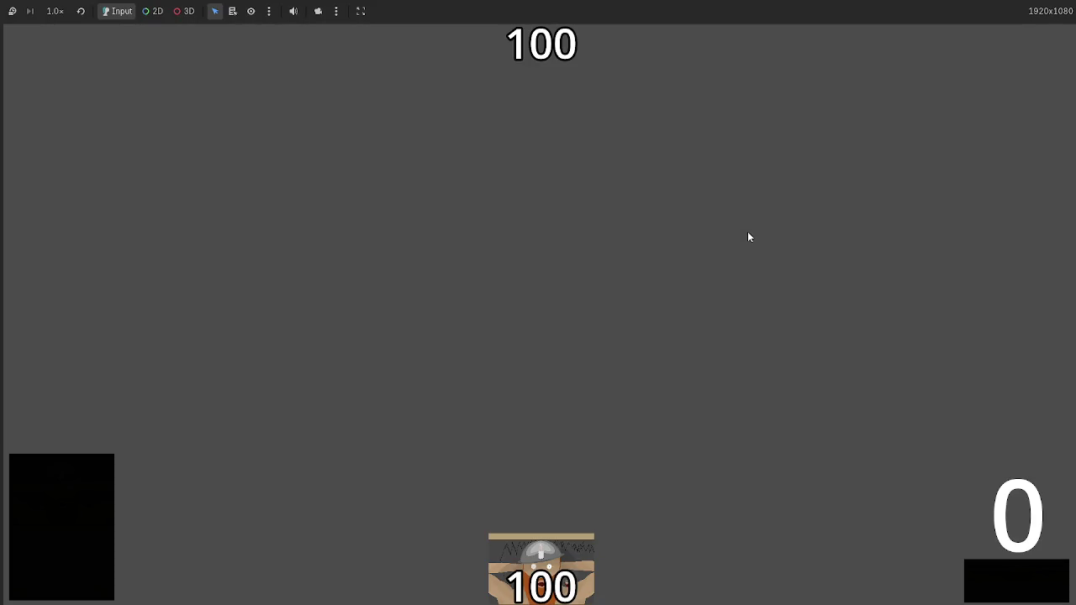
key(F8)
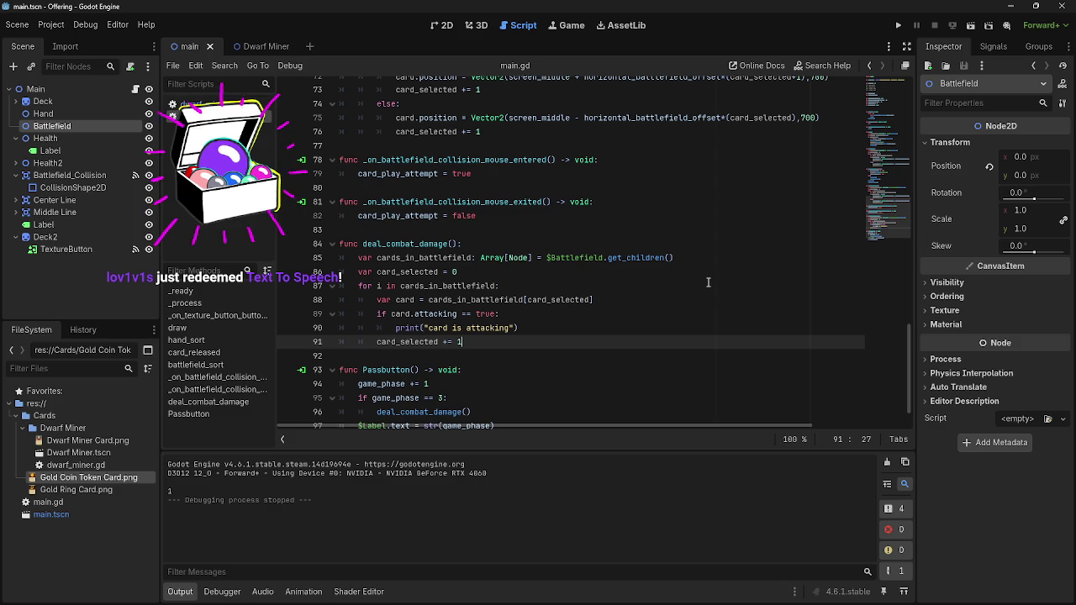
scroll(542, 288, up, 6)
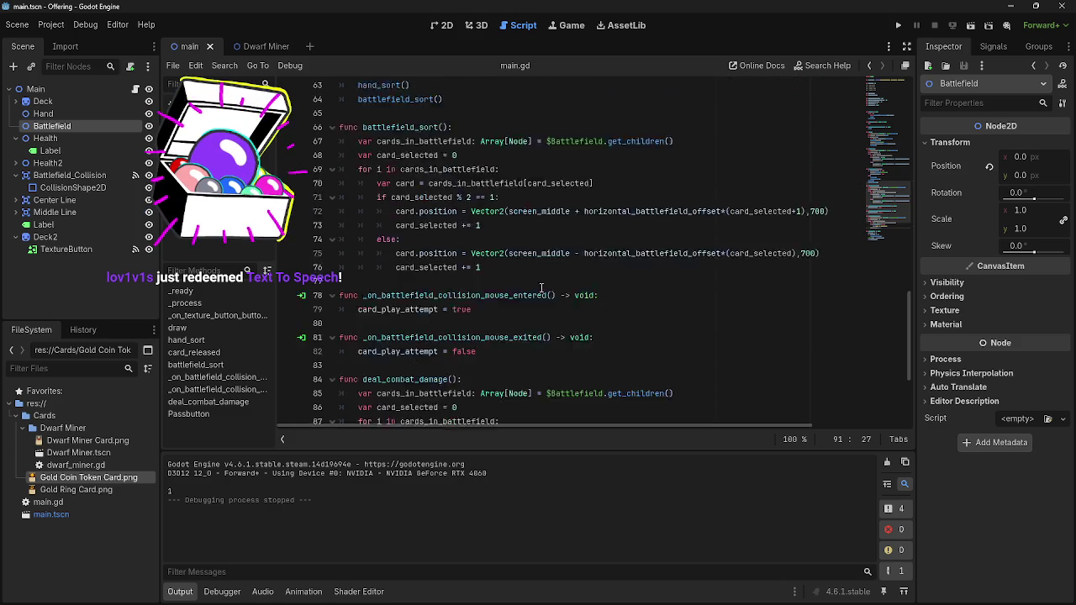
Delete the "card is attacking" print statement from deal_combat_damage in main.gd.
scroll(541, 287, down, 7)
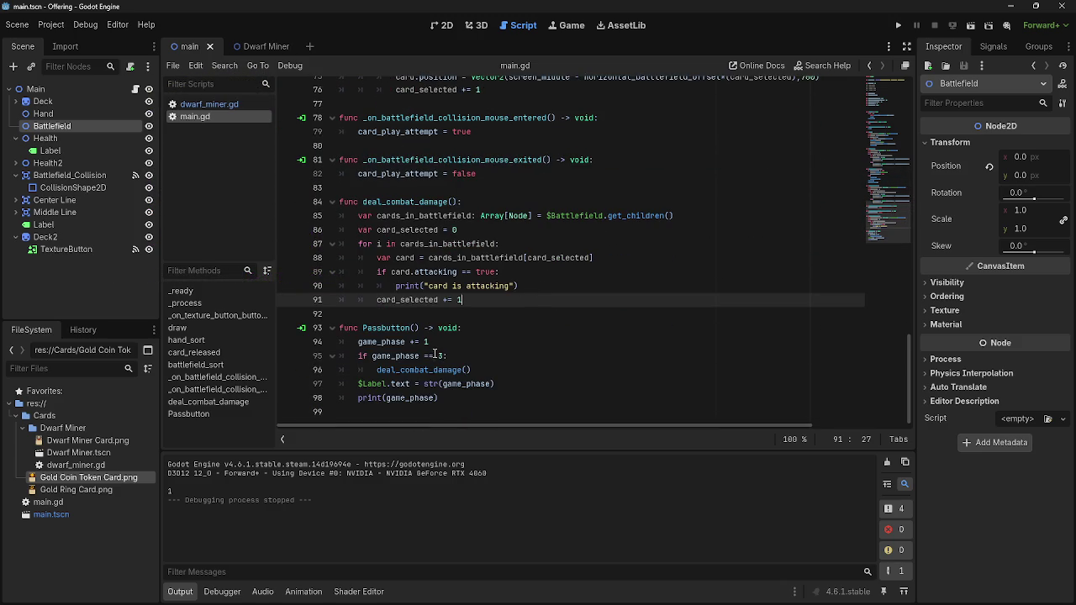
scroll(581, 374, up, 2)
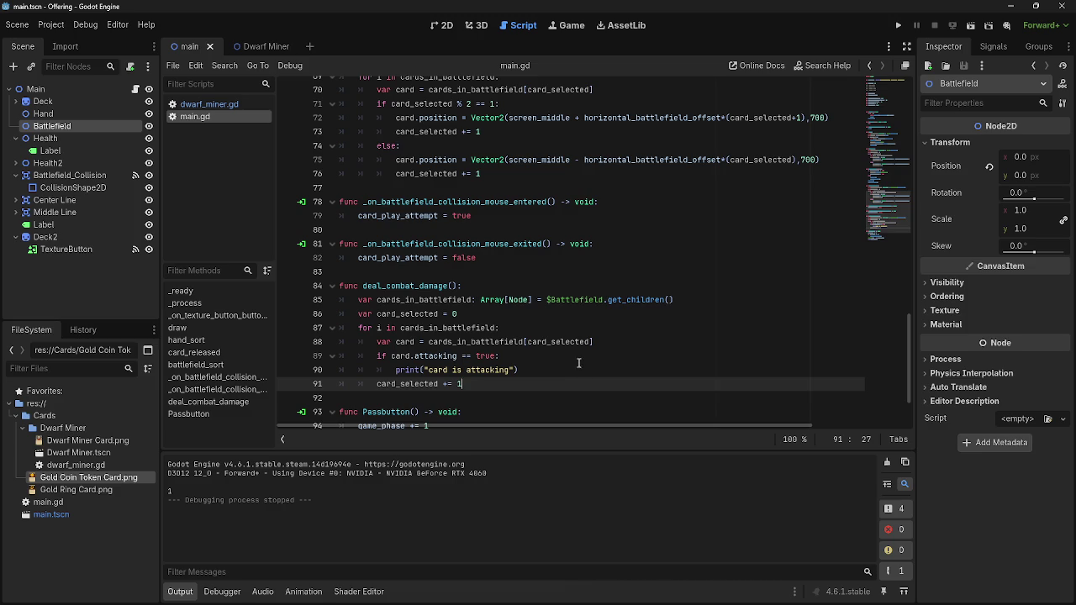
key(Return)
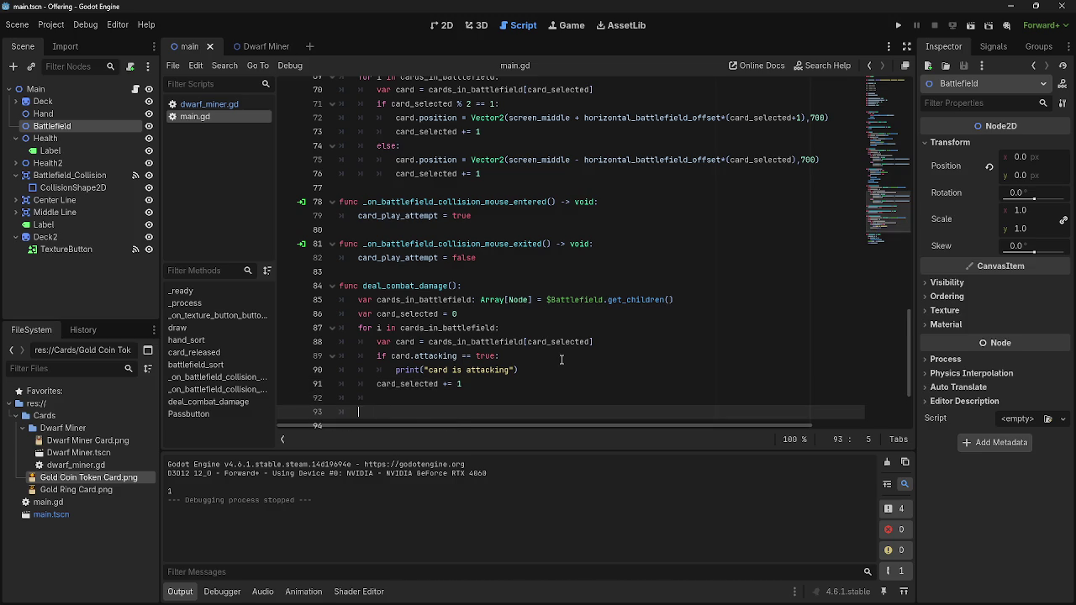
key(BackSpace)
key(BackSpace)
key(BackSpace)
drag(524, 370, 392, 372)
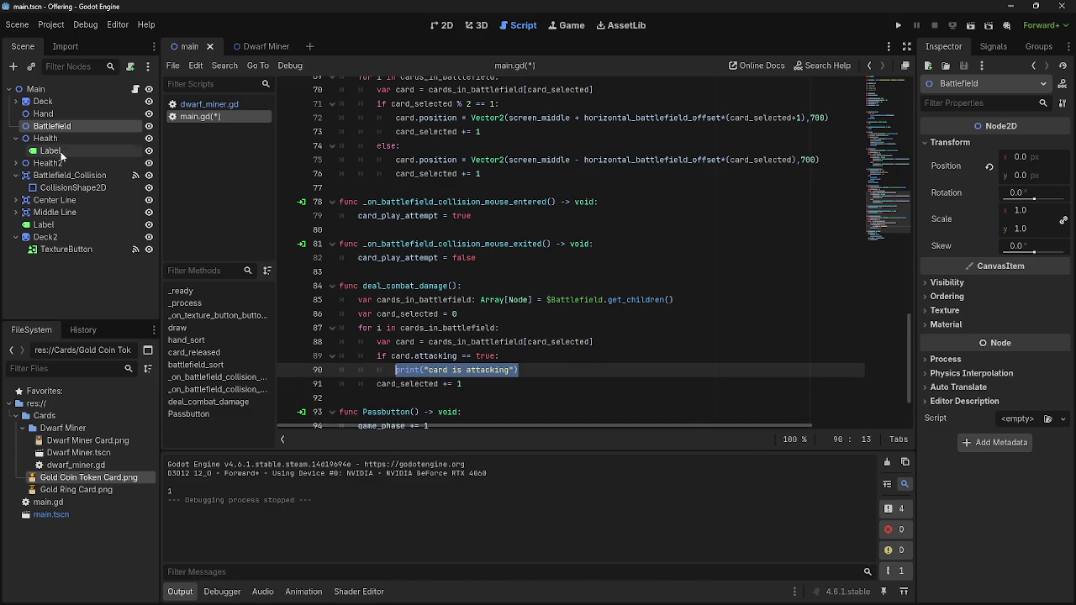
key(ctrl+x)
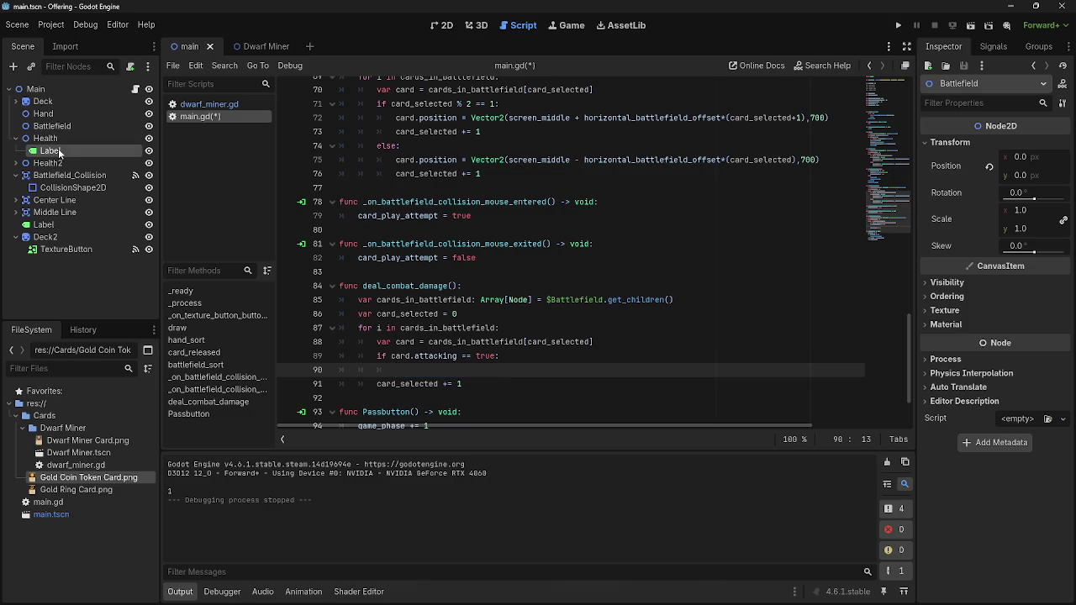
Insert a blank line after the screen_middle variable at the top of main.gd.
click(50, 150)
scroll(503, 282, up, 5)
scroll(502, 283, up, 15)
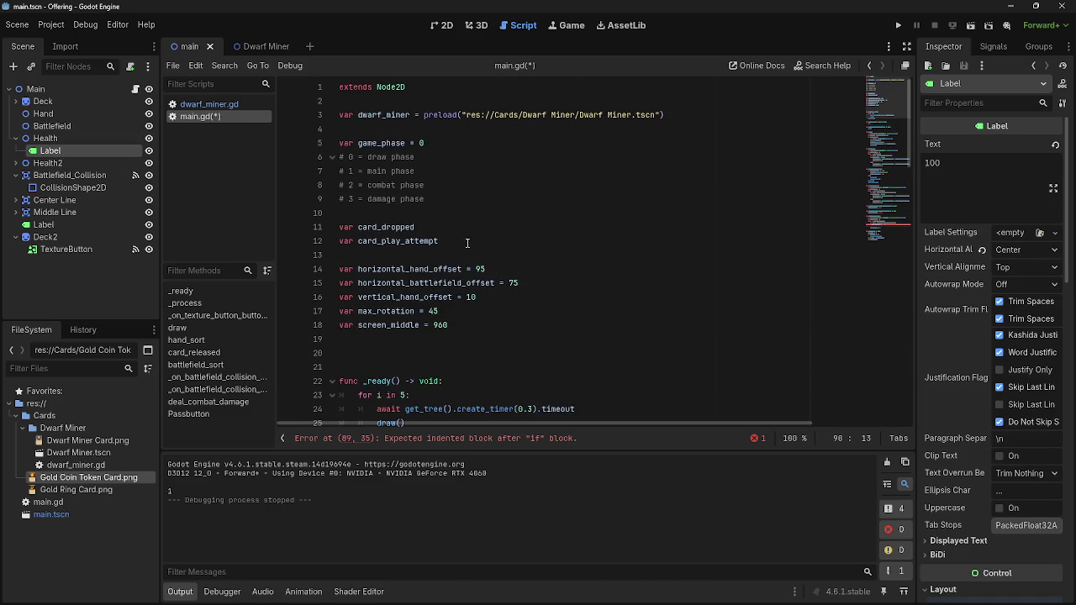
click(479, 339)
key(Return)
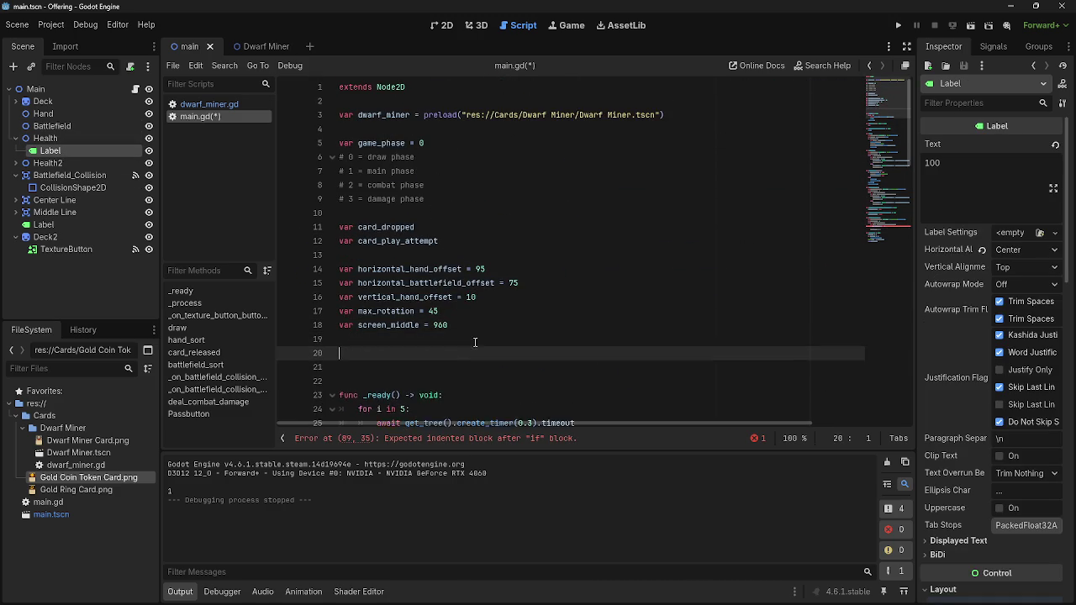
Declare variables player_one_health and player_two_health below screen_middle.
text(var p1)
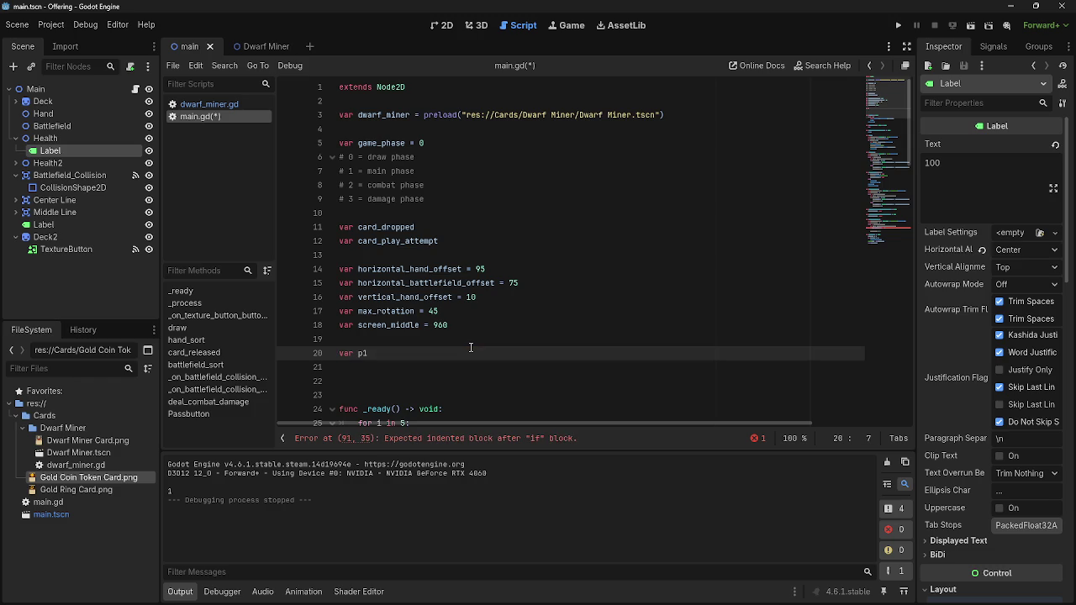
text(_)
key(BackSpace)
key(BackSpace)
key(BackSpace)
text(Playe)
key(BackSpace)
key(BackSpace)
key(BackSpace)
text(player_)
text(one_)
text(healt)
key(Return)
text(var )
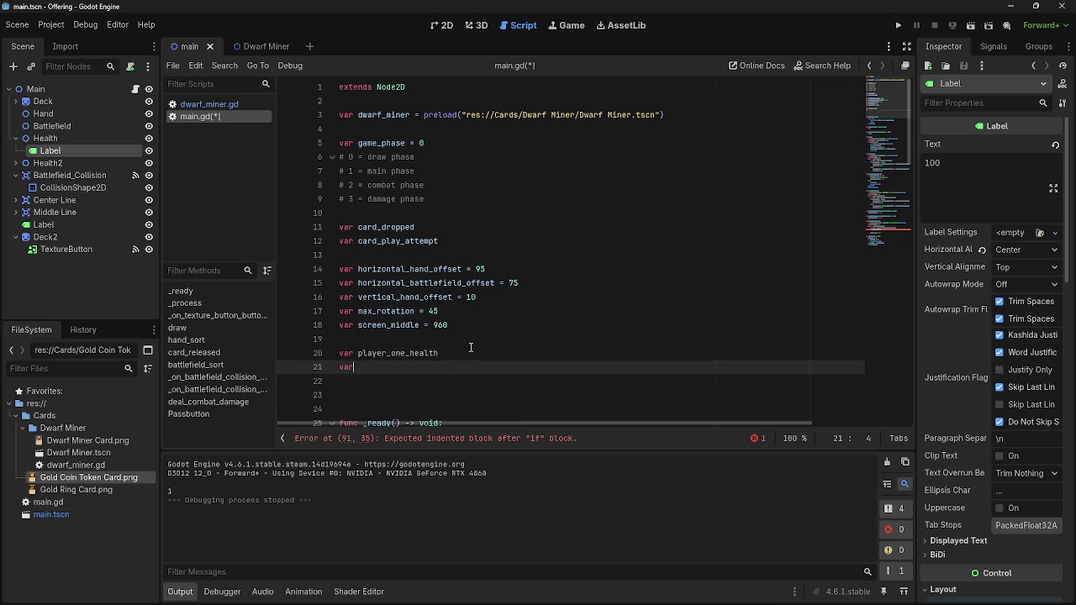
text(play)
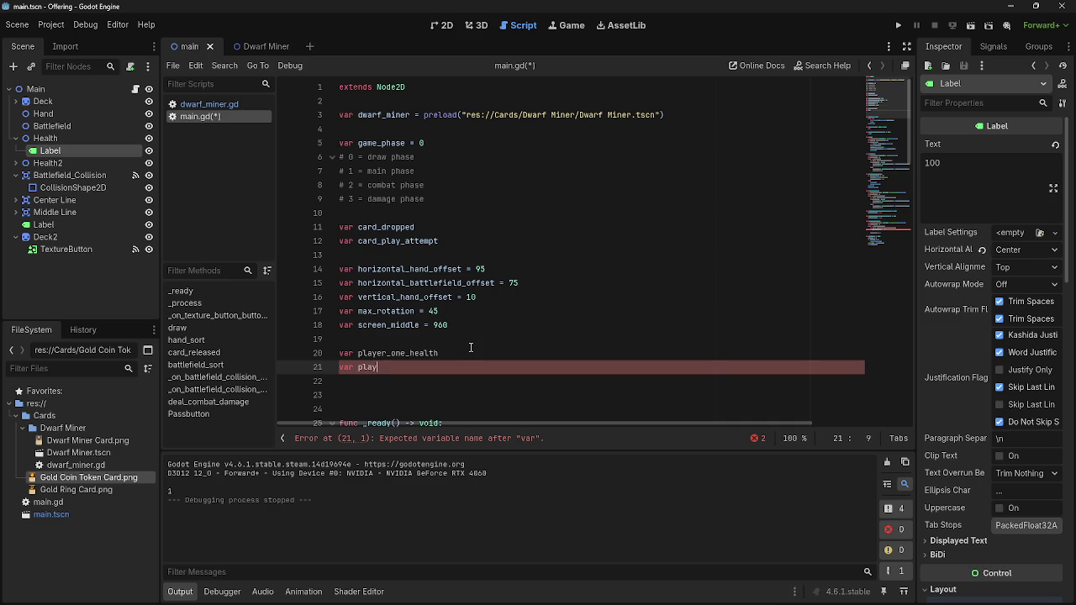
text(er_two_)
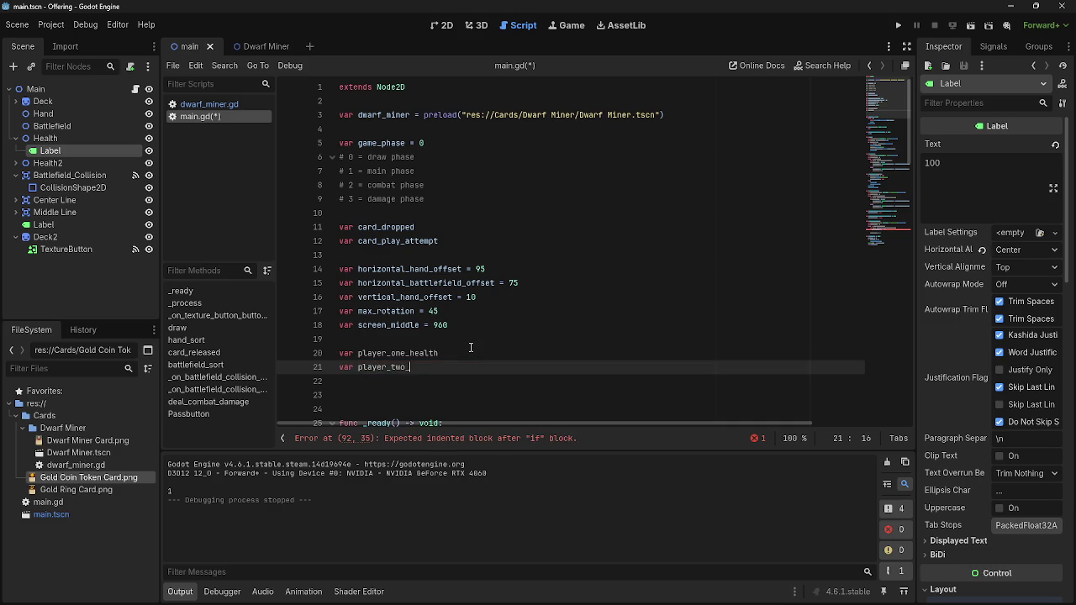
text(health)
Initialize both player_one_health and player_two_health to 100.
scroll(454, 349, down, 2)
scroll(454, 348, up, 2)
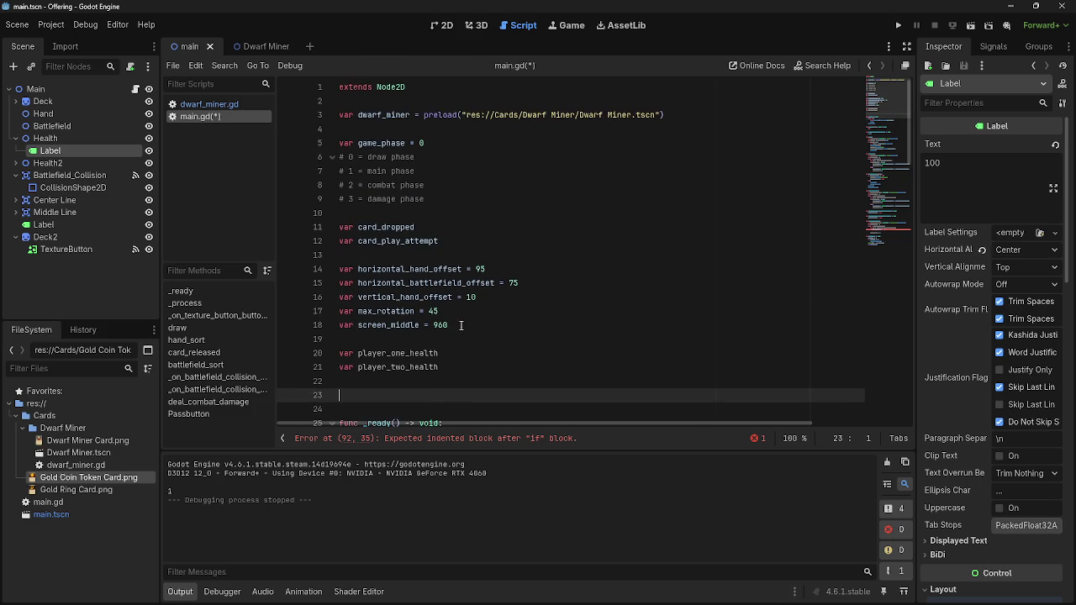
click(494, 356)
scroll(501, 370, down, 15)
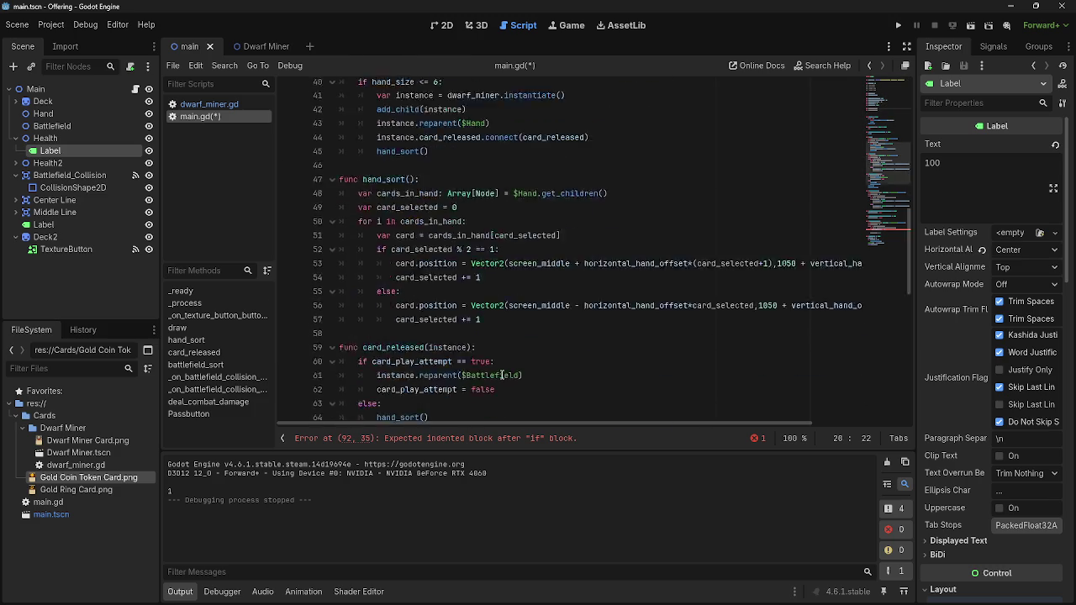
scroll(505, 369, up, 15)
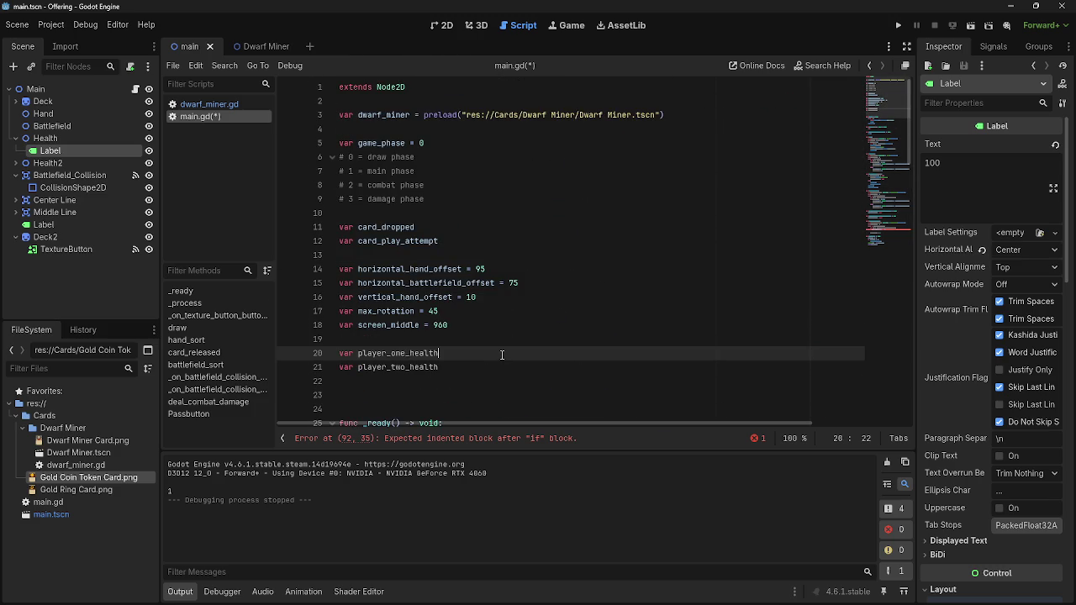
text( = 100)
click(504, 372)
text(100)
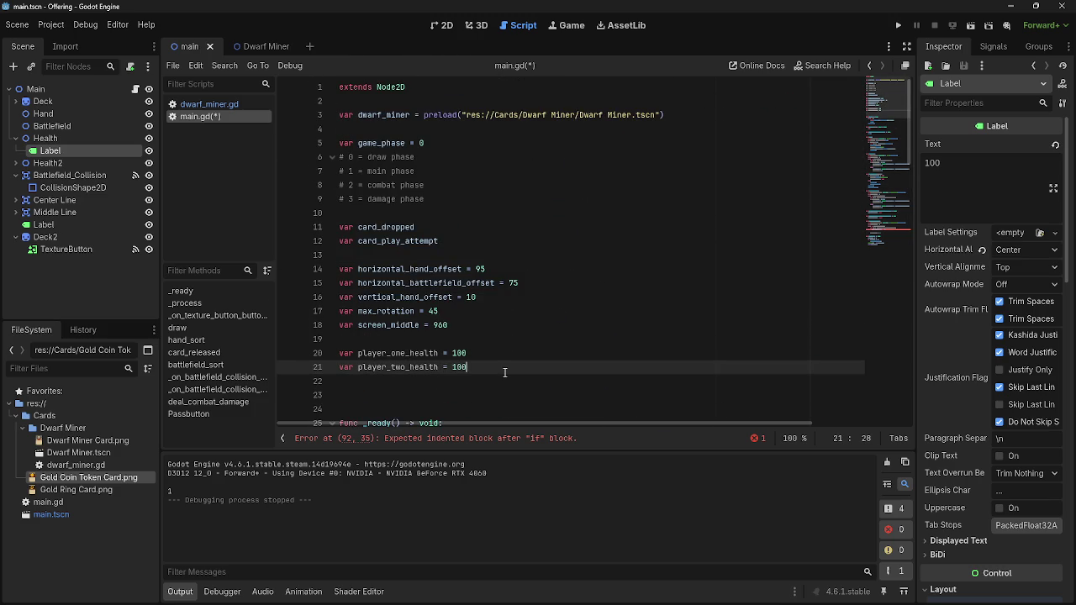
scroll(504, 373, down, 20)
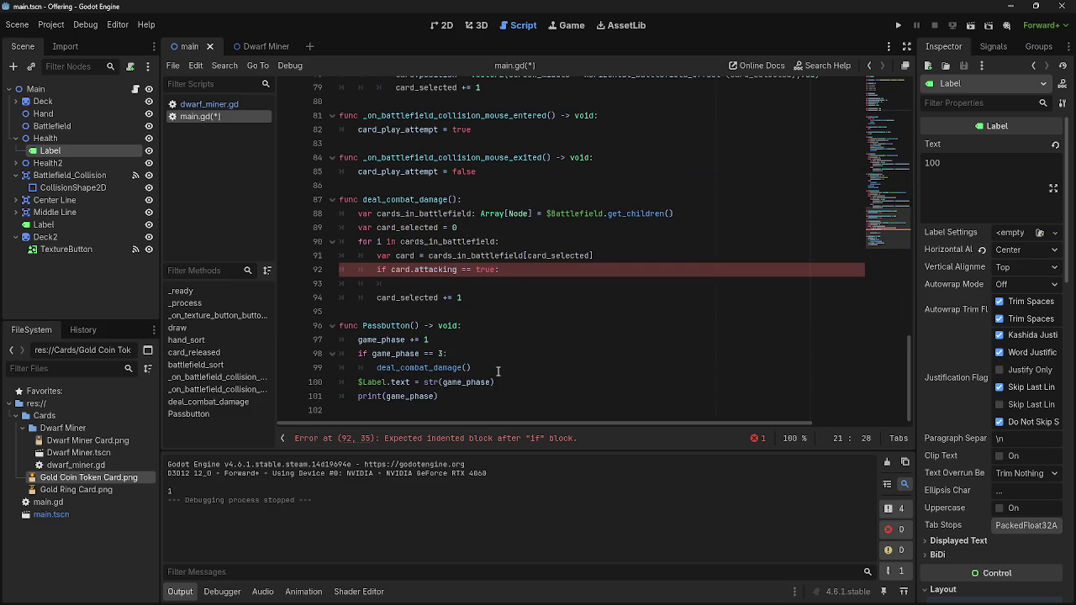
Insert player_two_health inside the if card.attacking block using autocomplete.
click(503, 281)
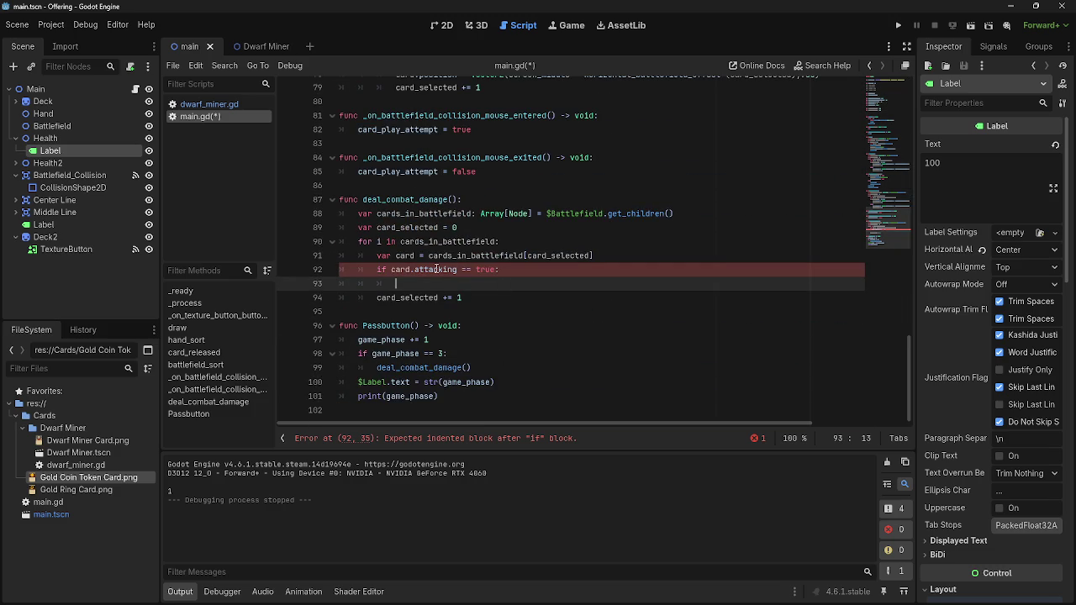
text(player health)
key(Return)
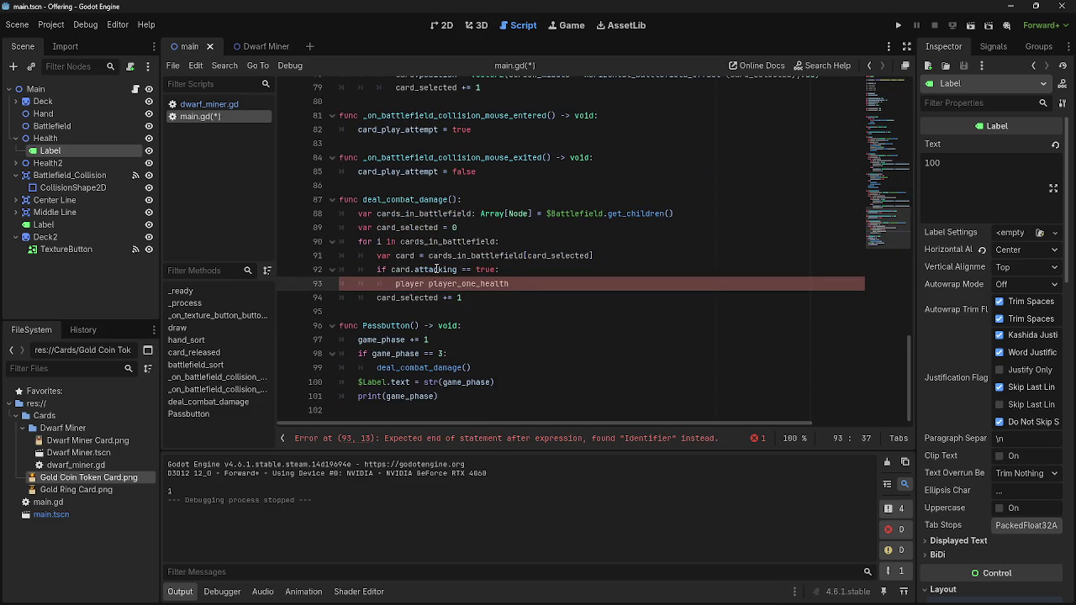
key(BackSpace)
key(BackSpace)
key(BackSpace)
text(player)
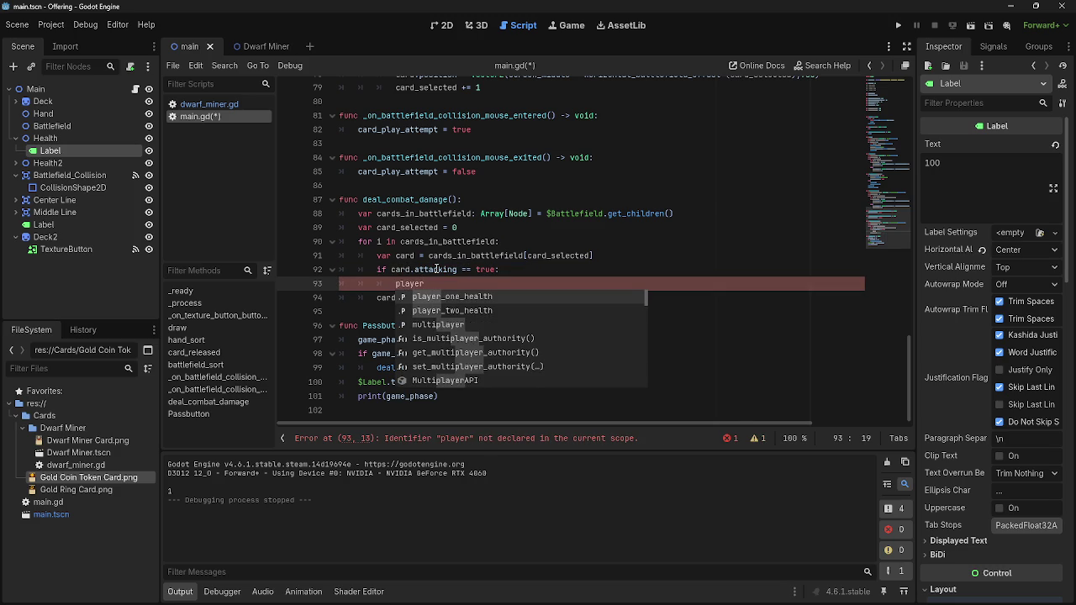
key(BackSpace)
key(BackSpace)
key(BackSpace)
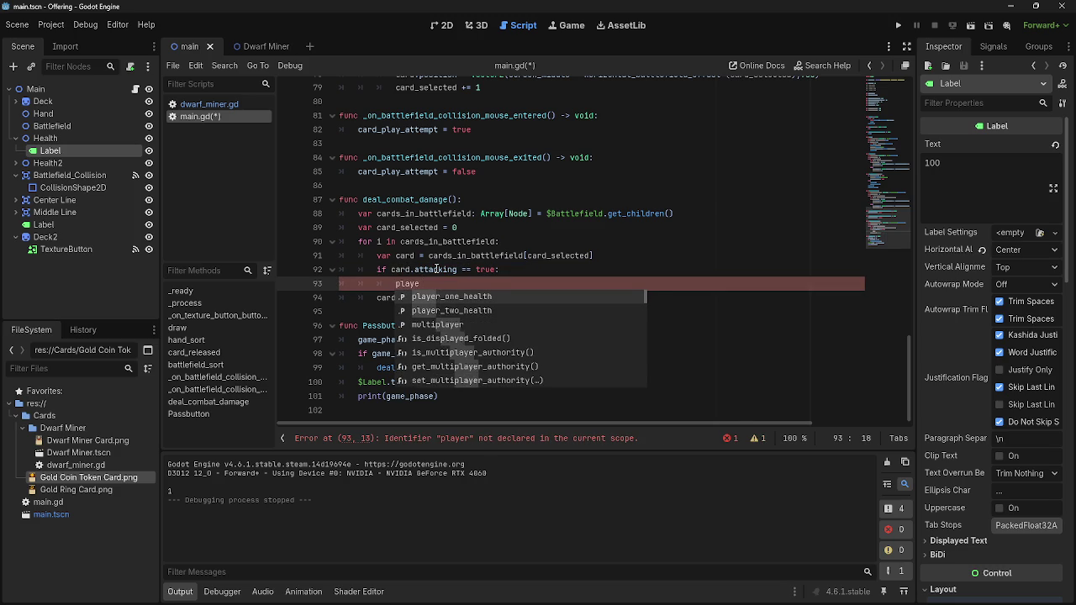
key(Down)
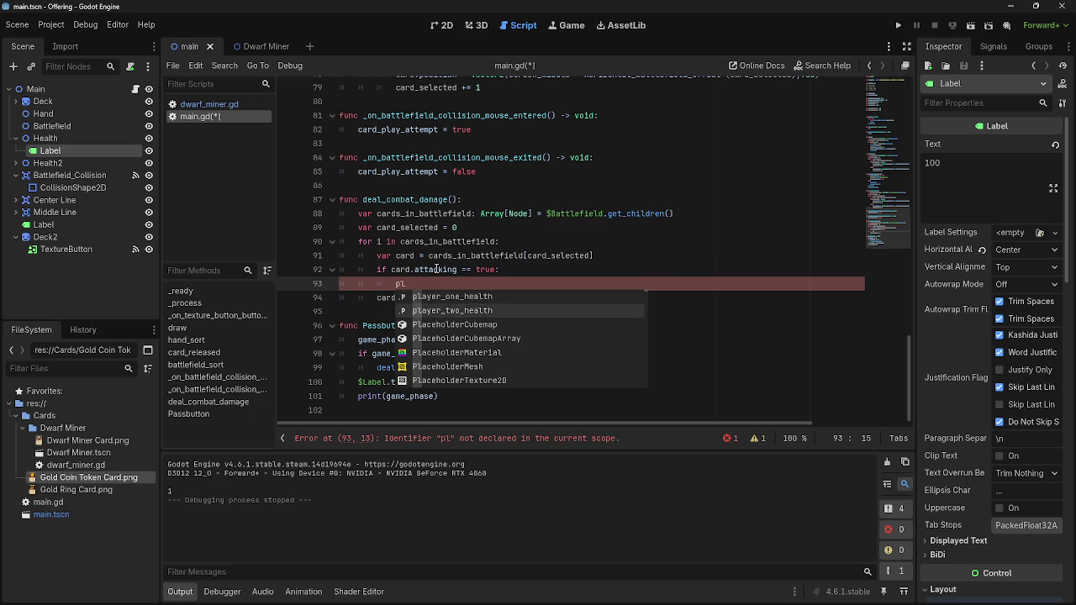
key(Return)
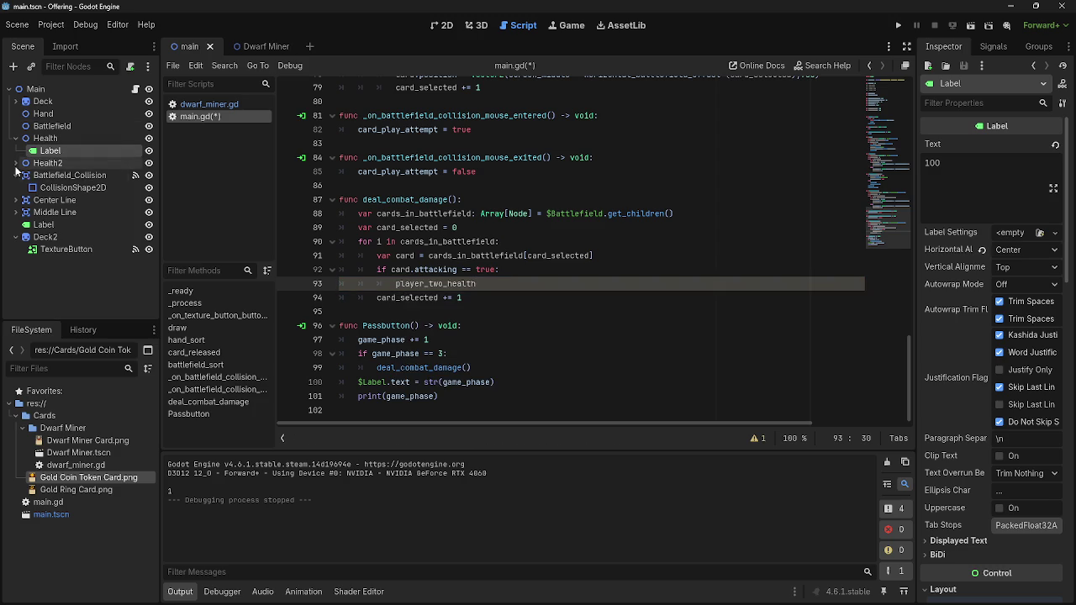
click(16, 163)
click(61, 140)
Rename the Health node to Player_One_Health.
click(59, 138)
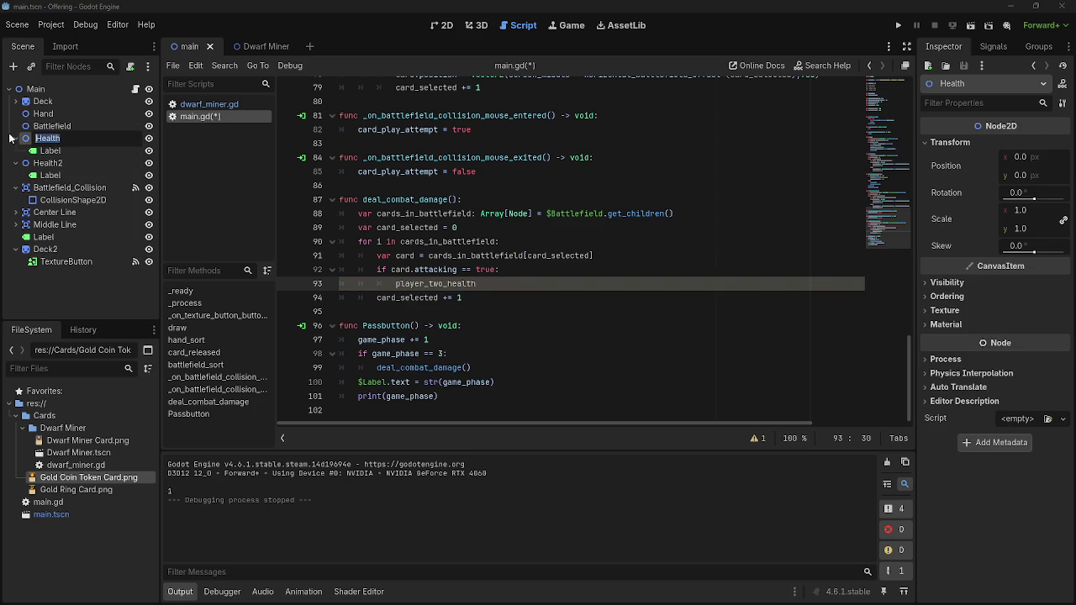
text(Player_O)
text(ne)
key(BackSpace)
key(BackSpace)
key(BackSpace)
text(ay)
key(BackSpace)
key(BackSpace)
key(BackSpace)
text(kay)
key(BackSpace)
key(BackSpace)
key(BackSpace)
text(hea)
text(eal)
text(h)
key(Return)
Rename the Health2 node to Player_Two_Health.
double_click(50, 162)
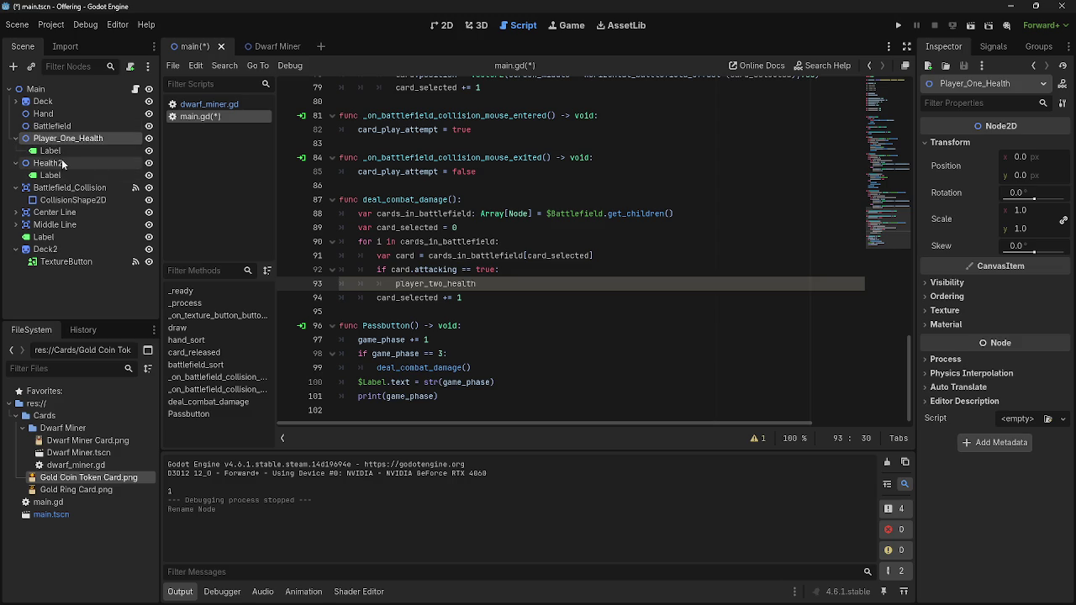
text(Player)
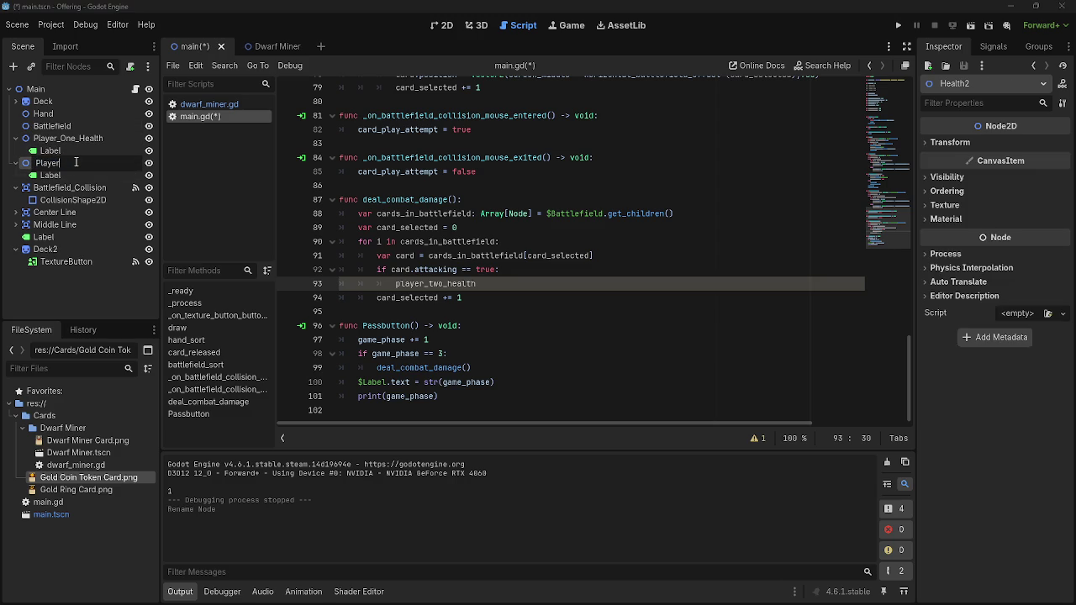
text(_Tw)
text(_hea)
text(lth)
key(Return)
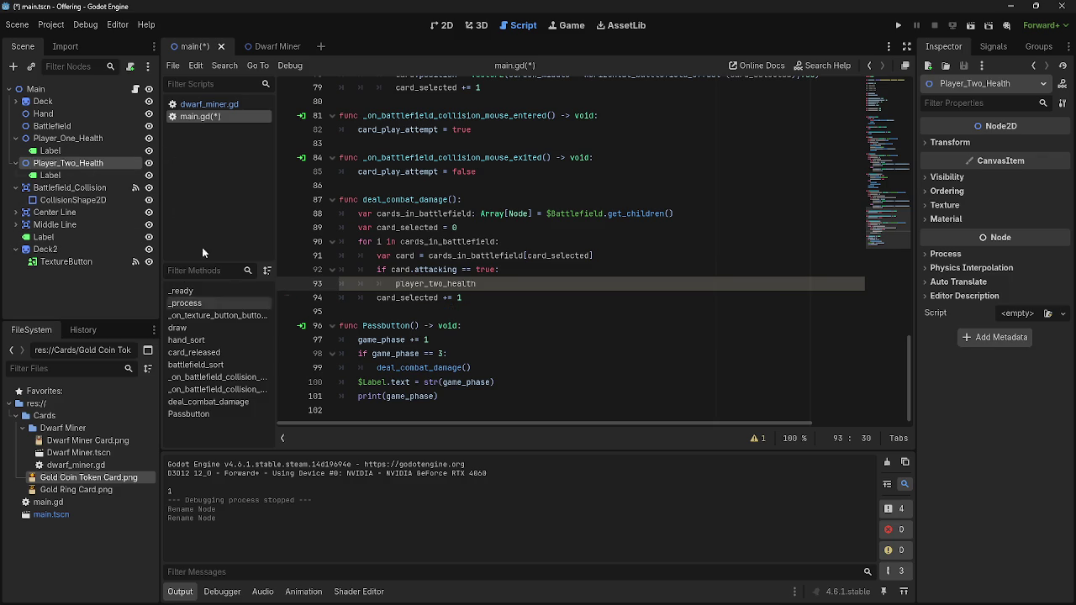
click(74, 150)
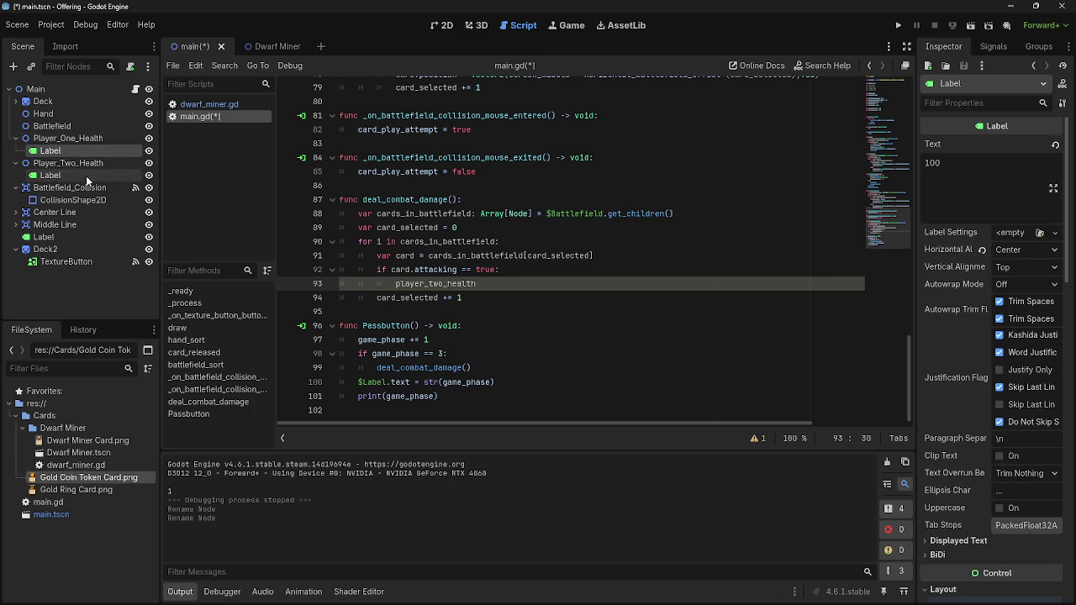
click(71, 139)
drag(74, 150, 86, 153)
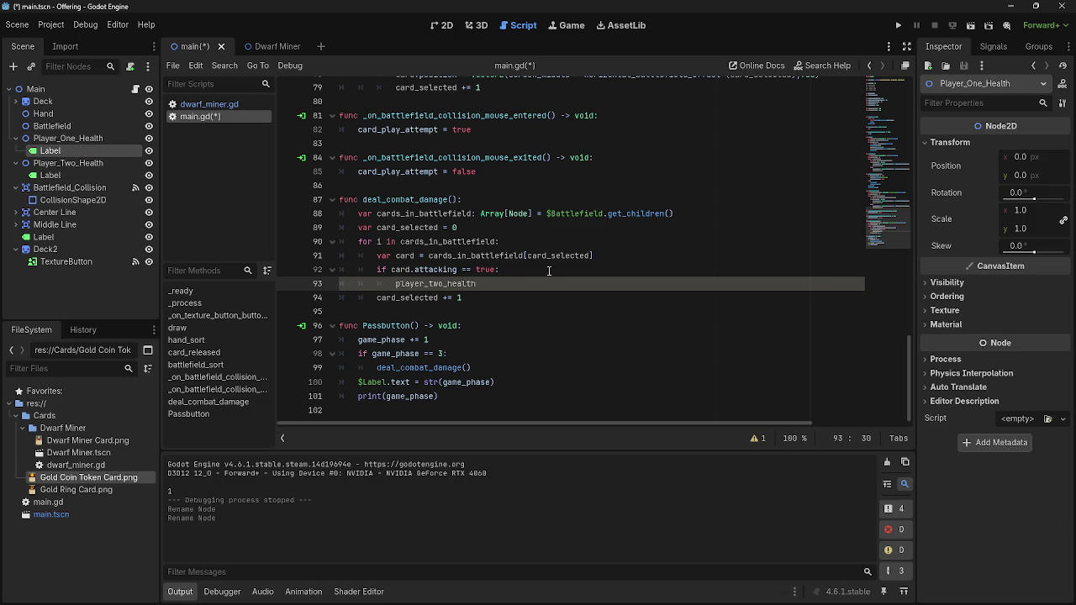
shift+click(392, 284)
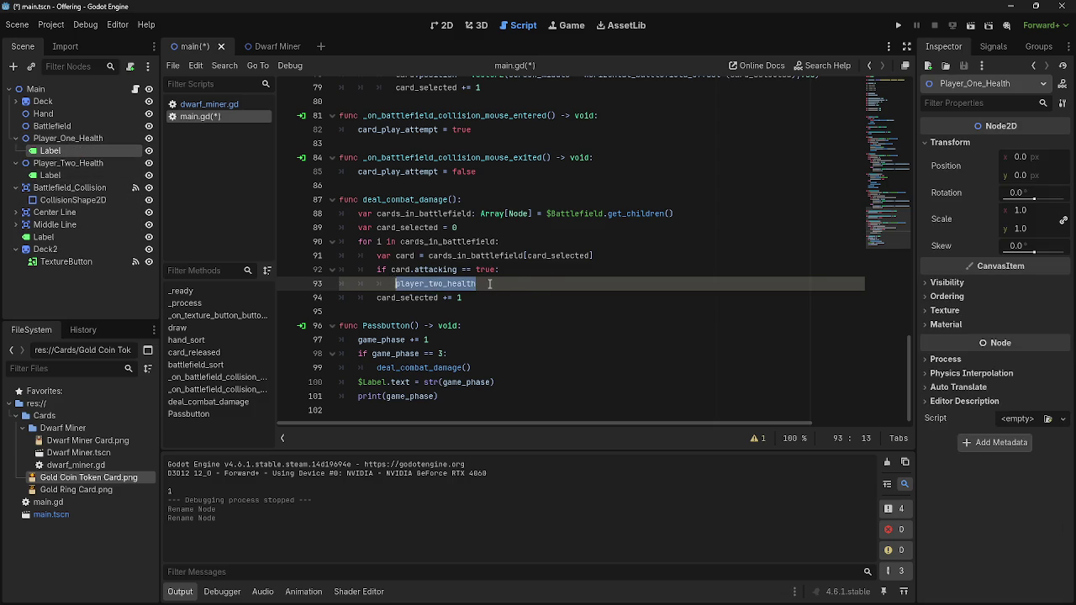
scroll(484, 319, up, 1)
click(482, 329)
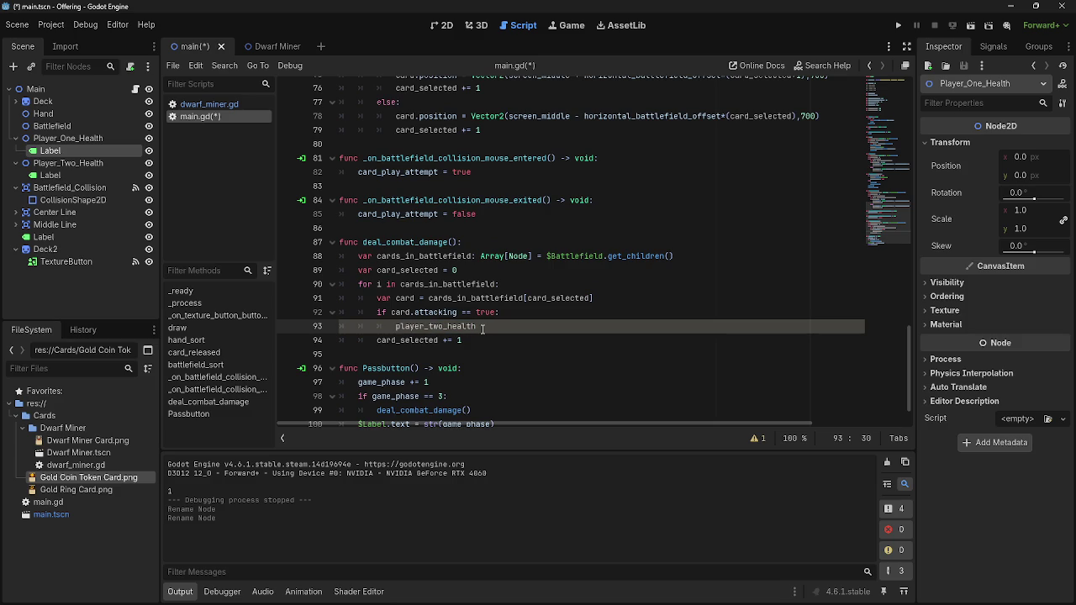
scroll(482, 329, down, 1)
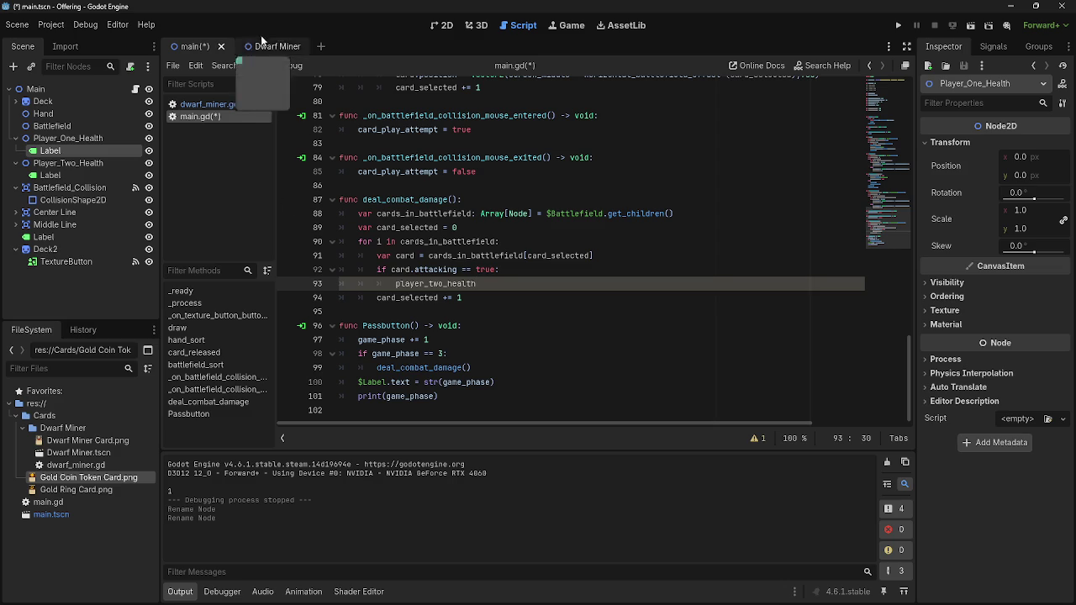
click(263, 47)
click(190, 46)
Run the game, pass twice to reach phase 3, stop it, and select the print(game_phase) line.
click(898, 25)
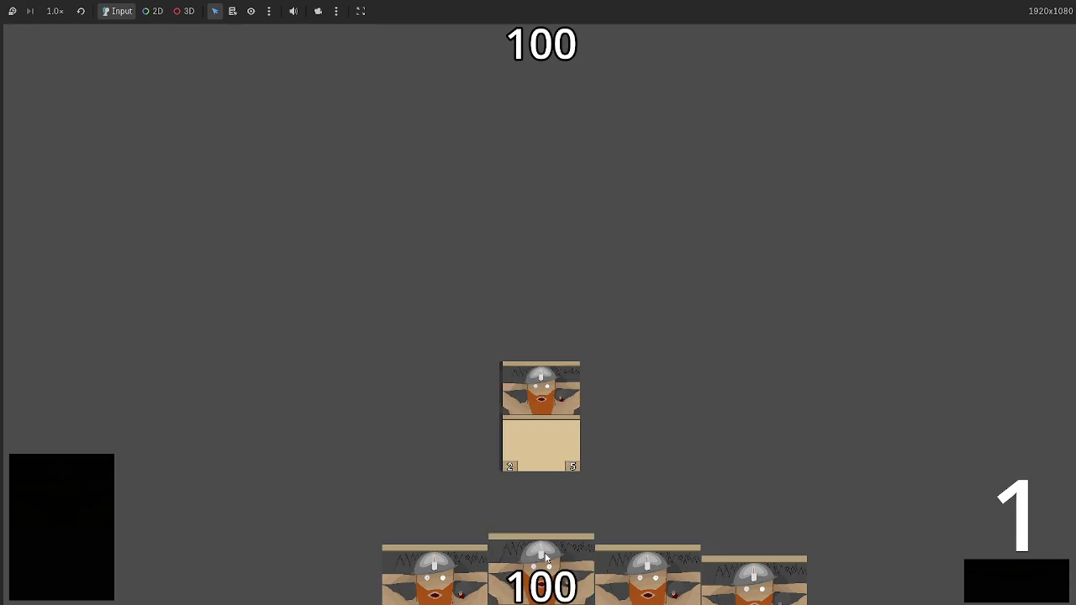
click(999, 576)
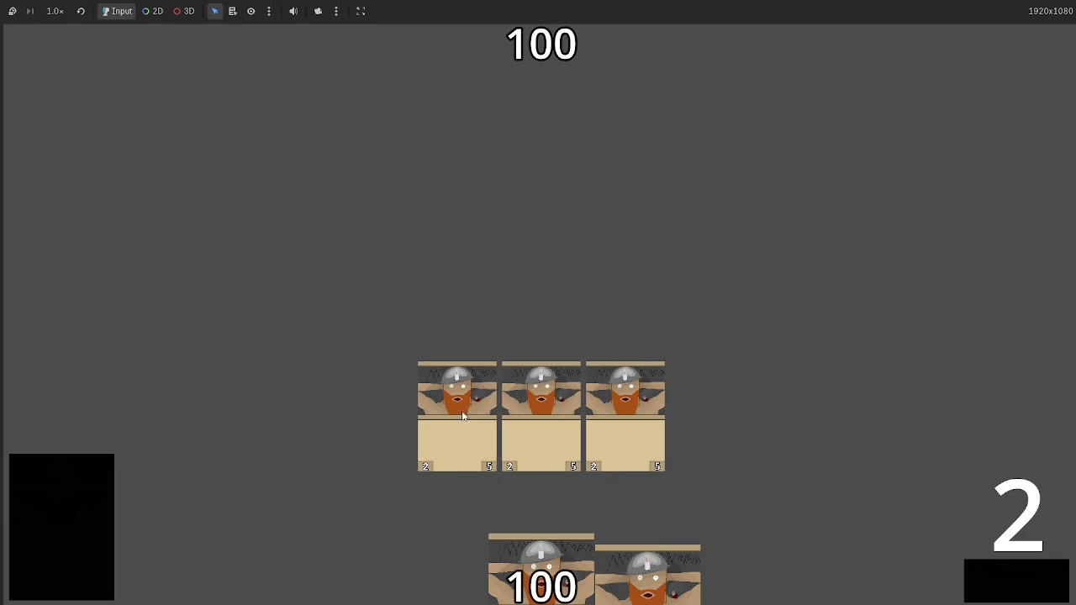
click(1013, 571)
key(F8)
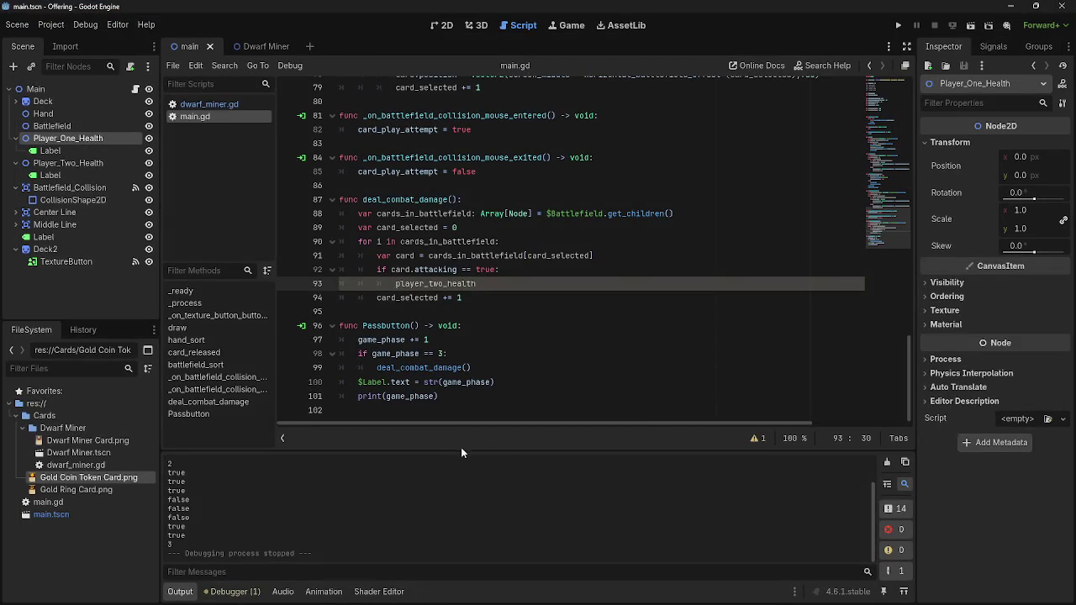
scroll(424, 415, up, 3)
scroll(447, 388, down, 2)
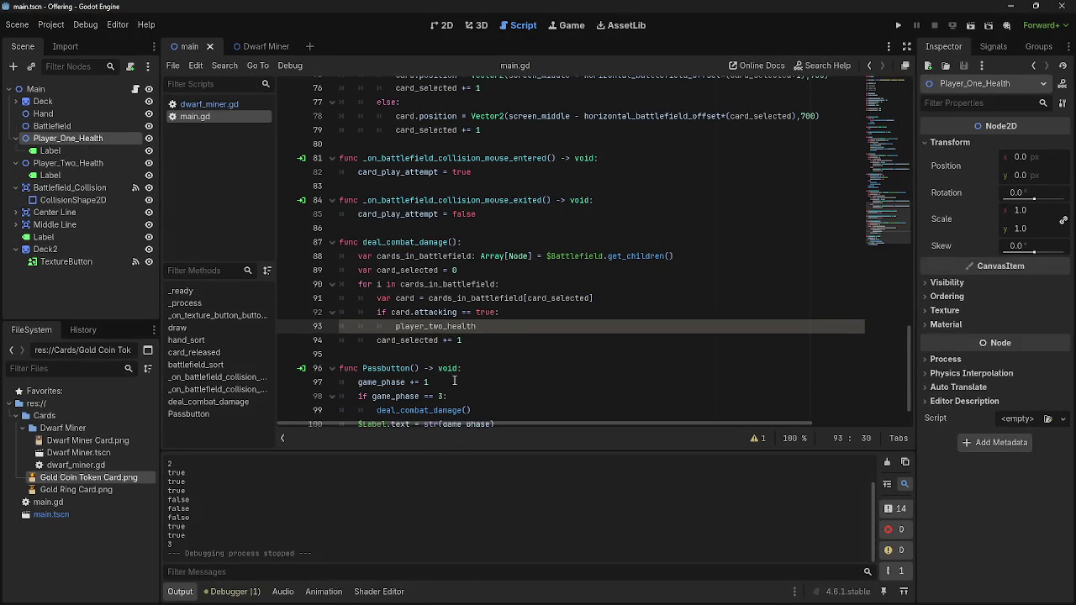
scroll(496, 334, down, 1)
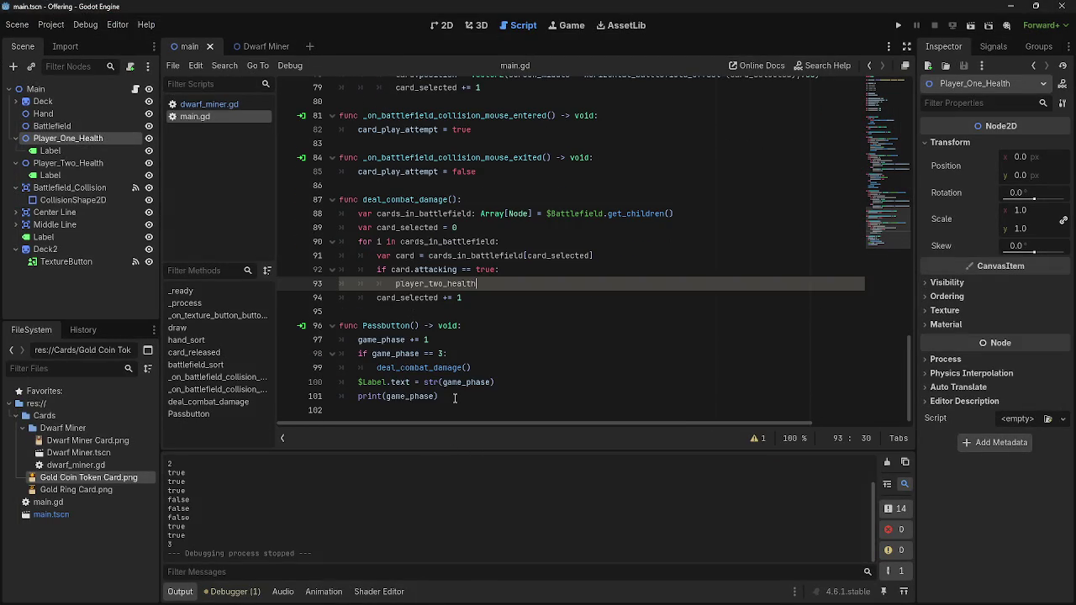
click(324, 399)
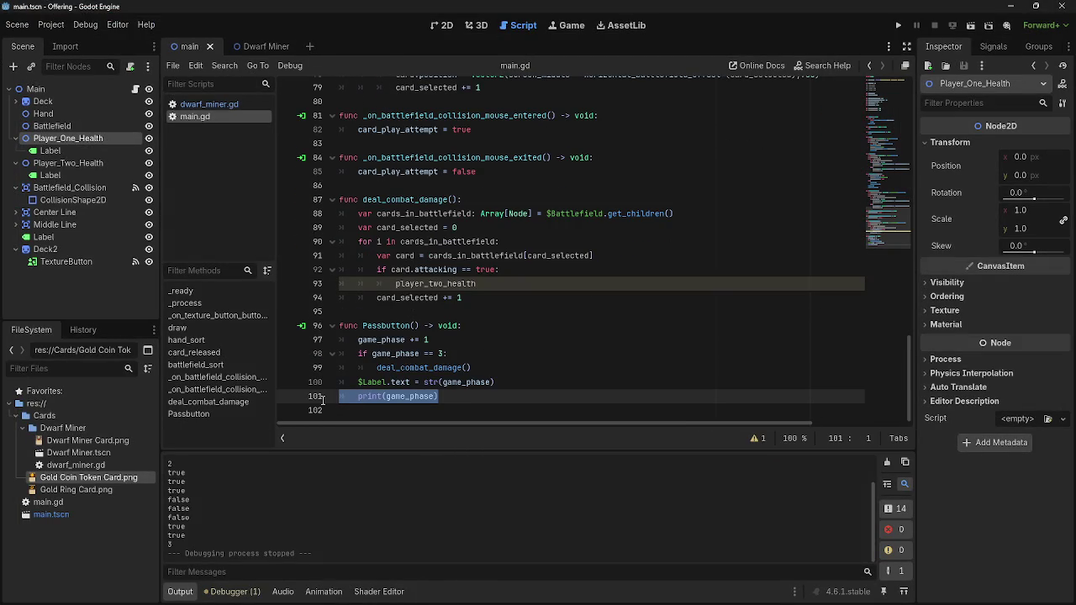
Remove the print(game_phase) debug line from main.gd.
key(BackSpace)
key(BackSpace)
drag(495, 383, 431, 382)
text(r(game_phase))
scroll(518, 317, up, 2)
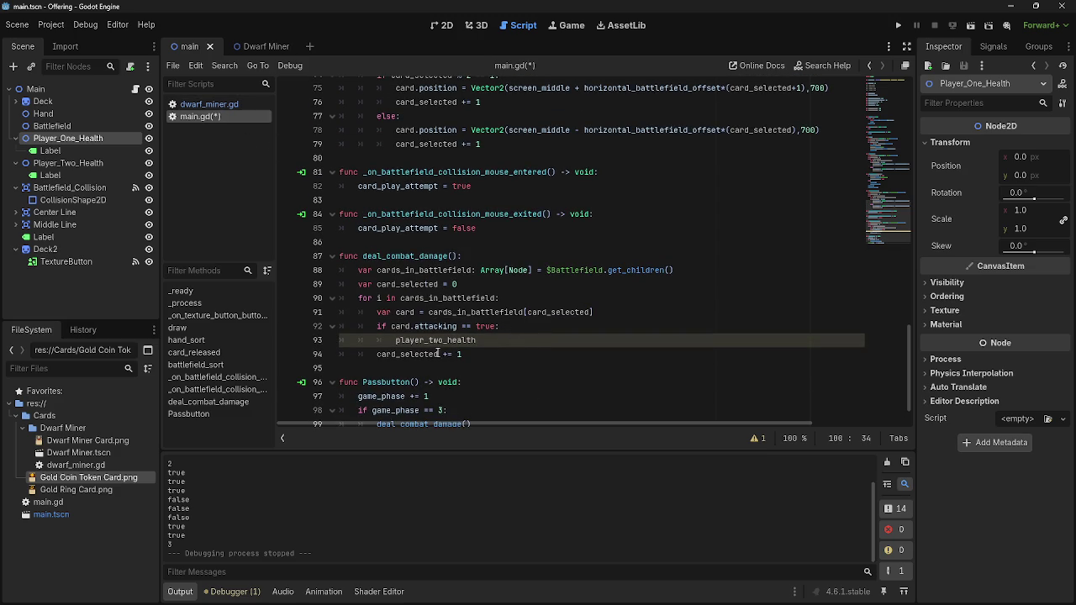
Delete the print(attacking) debug line from dwarf_miner.gd.
click(198, 104)
scroll(454, 339, down, 7)
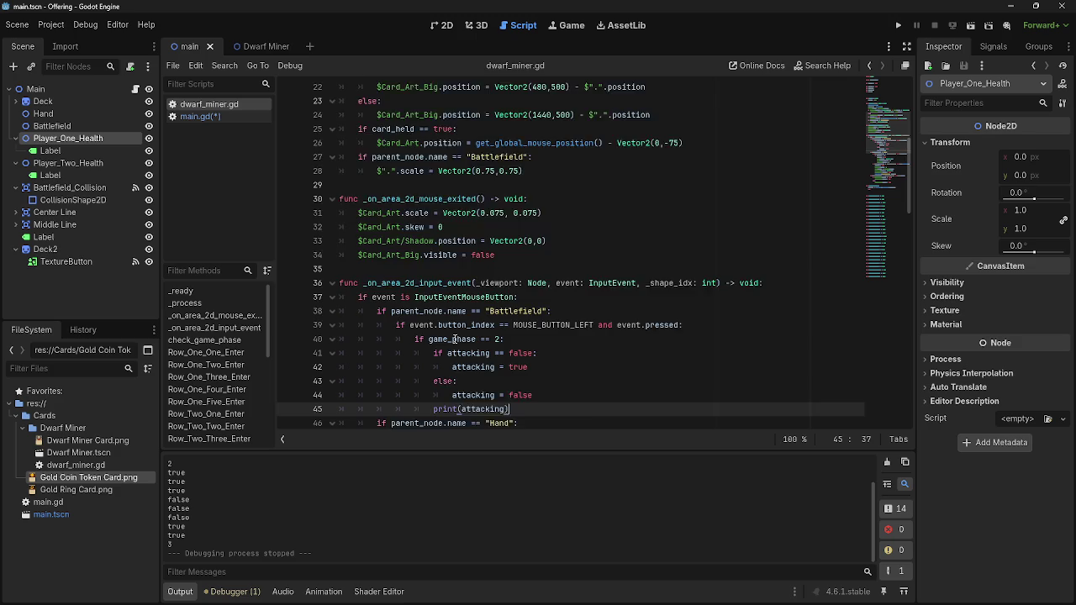
scroll(454, 338, down, 3)
drag(513, 283, 324, 281)
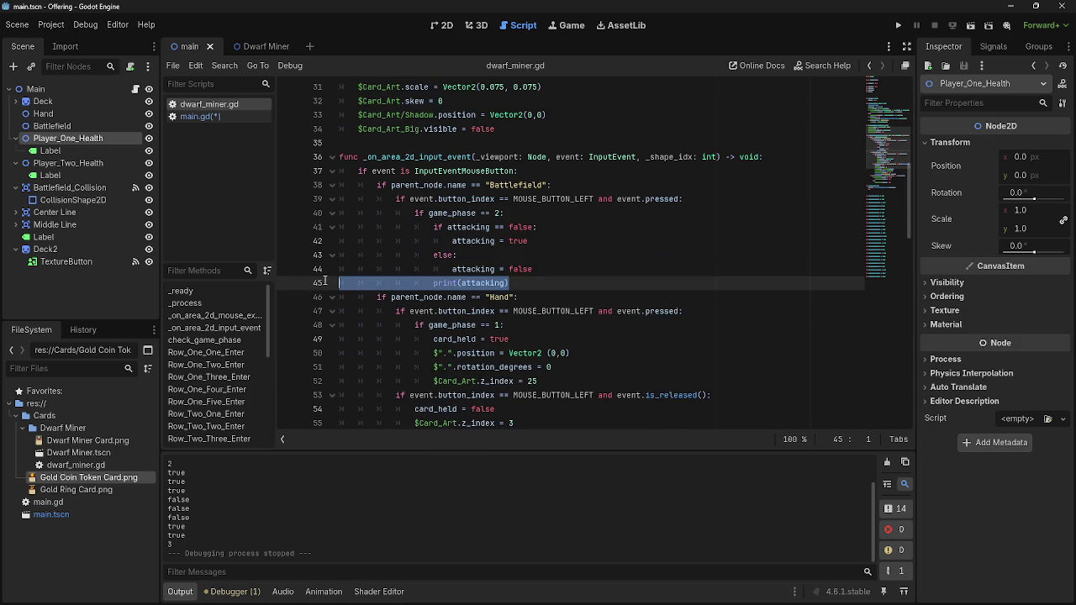
key(BackSpace)
key(BackSpace)
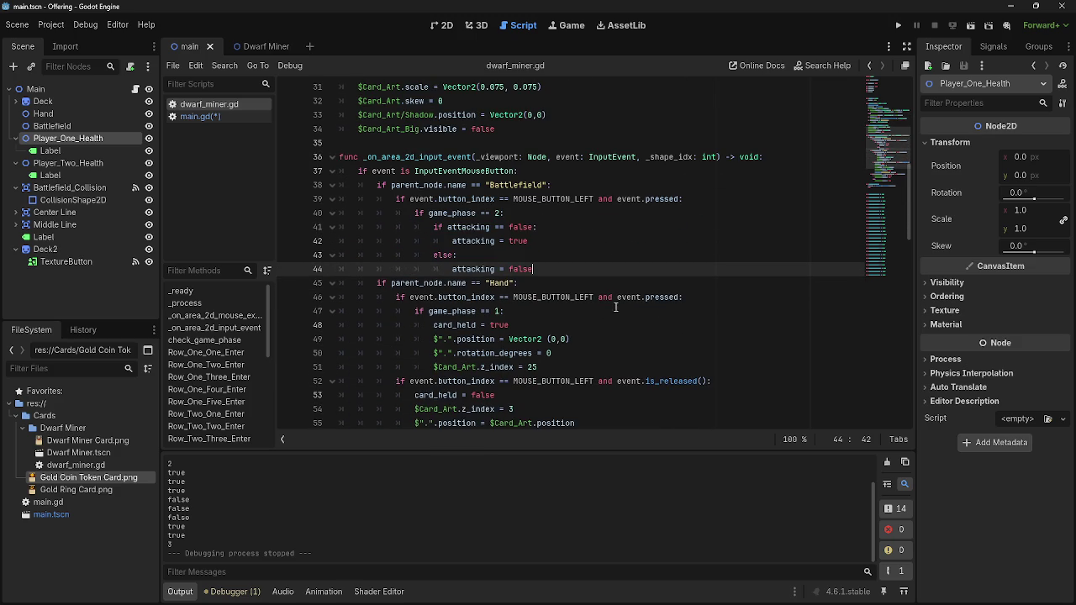
click(191, 115)
click(511, 352)
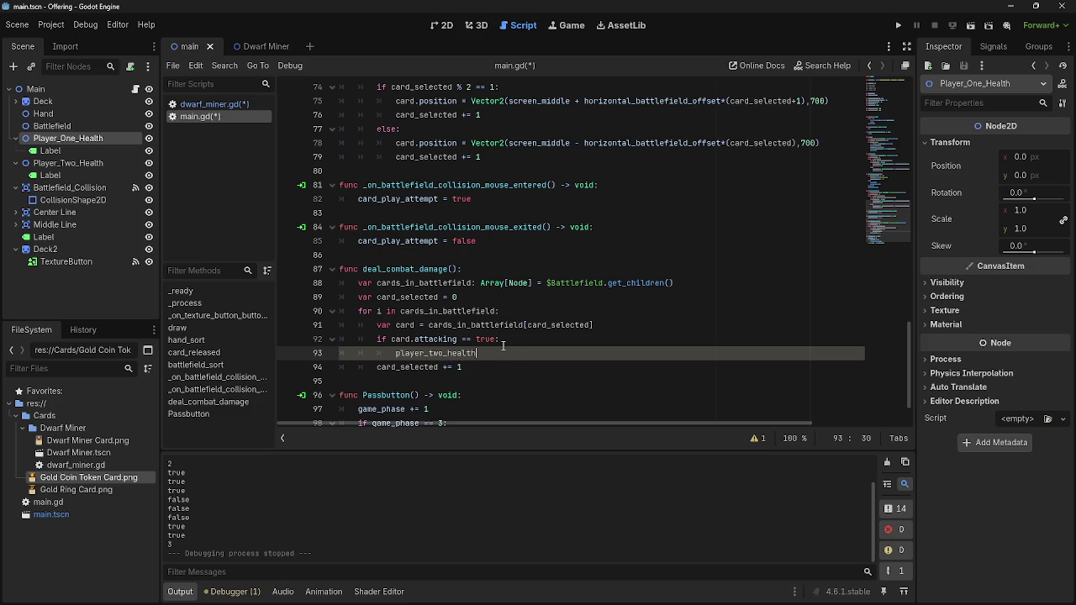
click(223, 104)
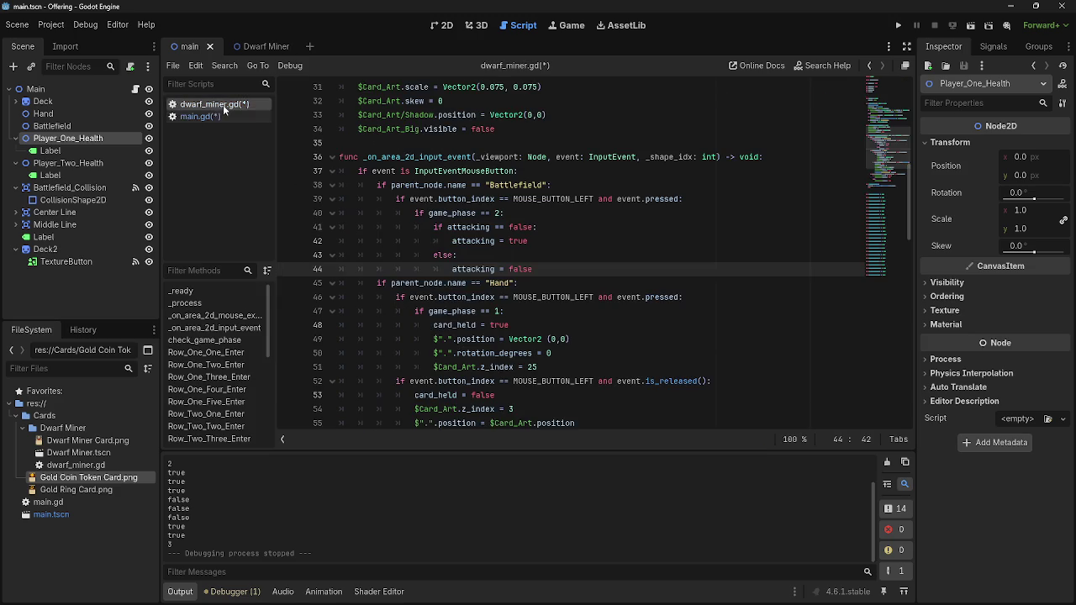
Make line 93 read player_two_health -= card.damage in main.gd's attacking branch.
click(222, 112)
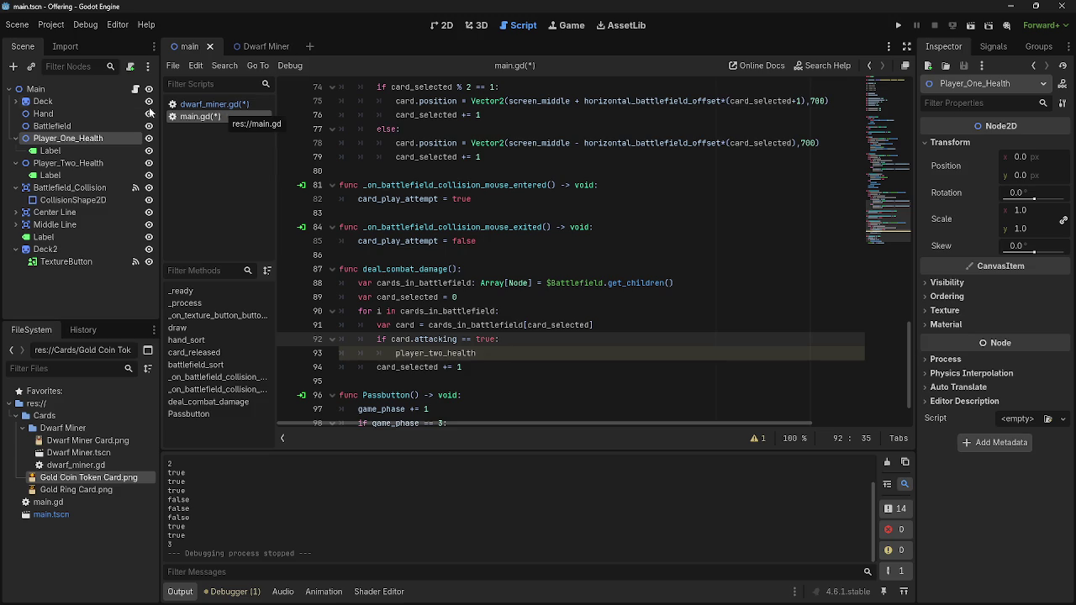
key(Return)
key(BackSpace)
key(BackSpace)
key(BackSpace)
click(519, 351)
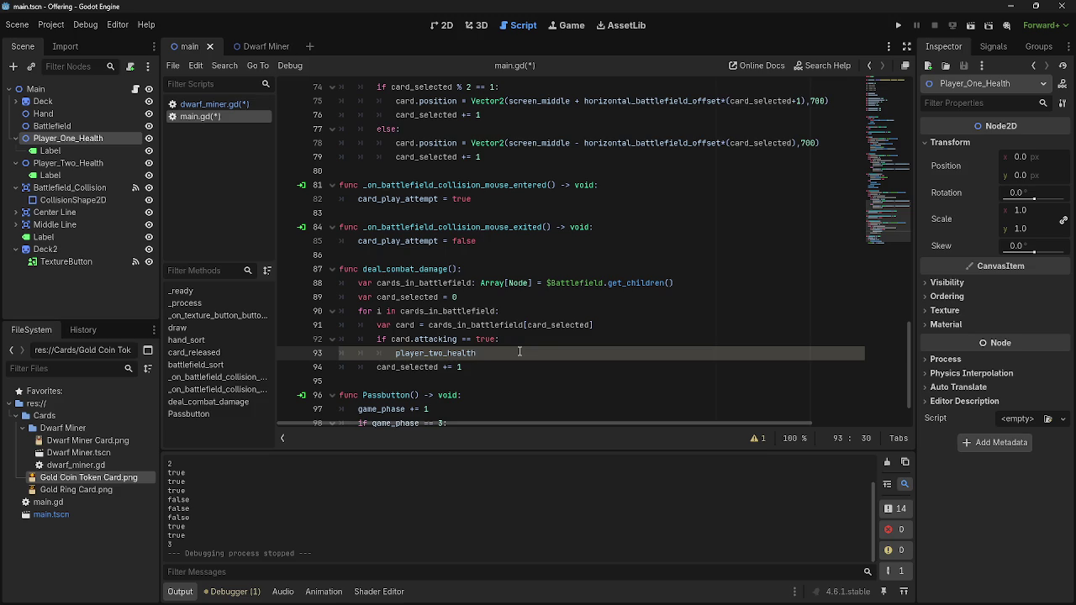
text( -= )
text(card)
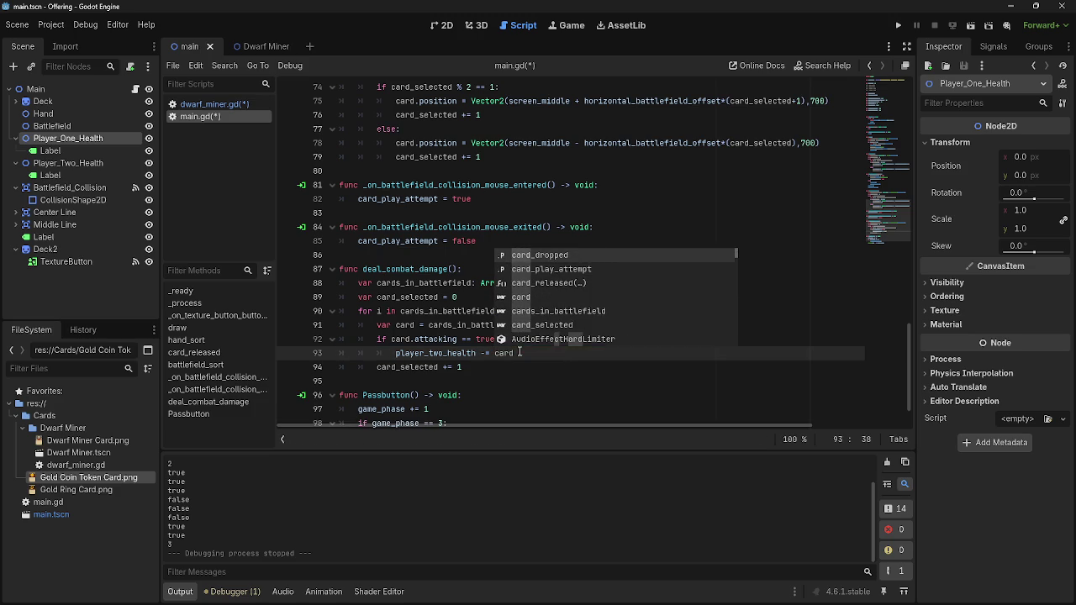
text(.damage)
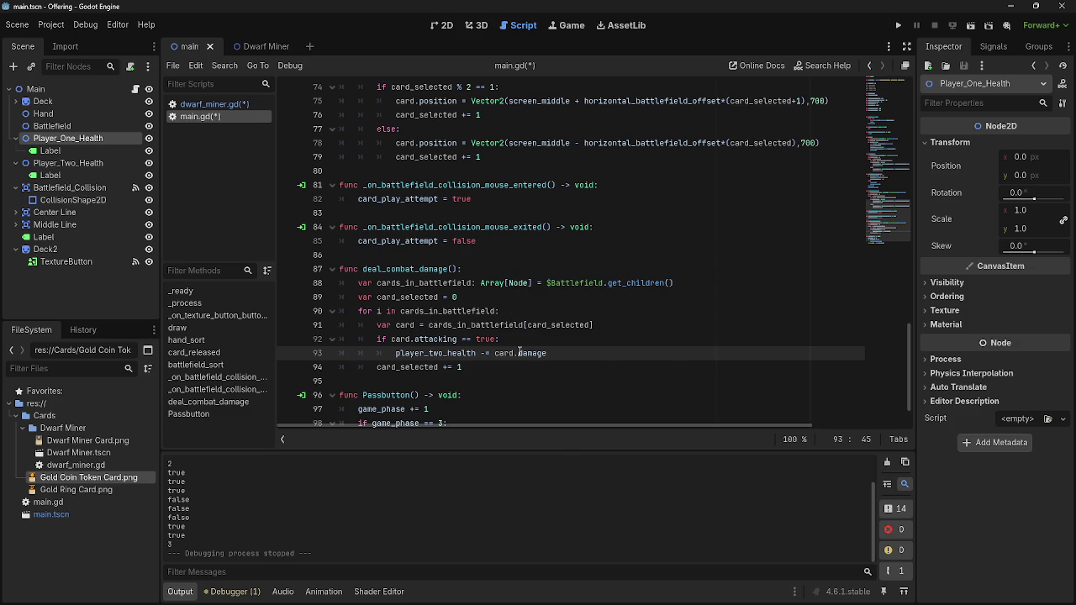
click(218, 107)
scroll(472, 160, up, 10)
Add var damage = 2 and var health = 5 below var attacking in dwarf_miner.gd.
click(472, 160)
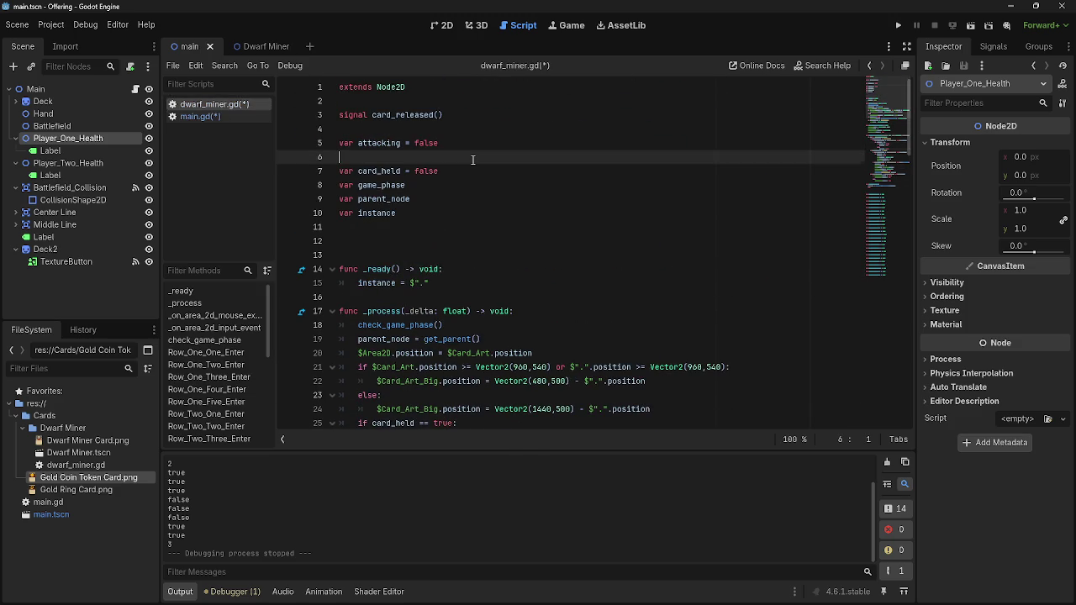
key(Return)
key(Return)
key(Up)
key(Up)
text(var damage)
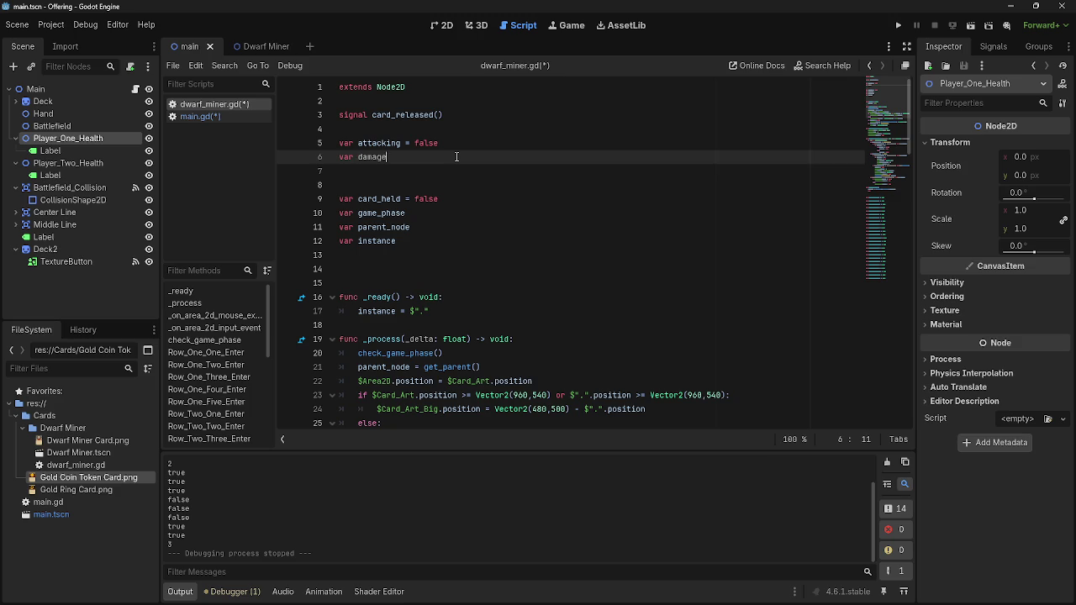
text( = 2)
key(Return)
text(var hea)
key(BackSpace)
text(alth = 5)
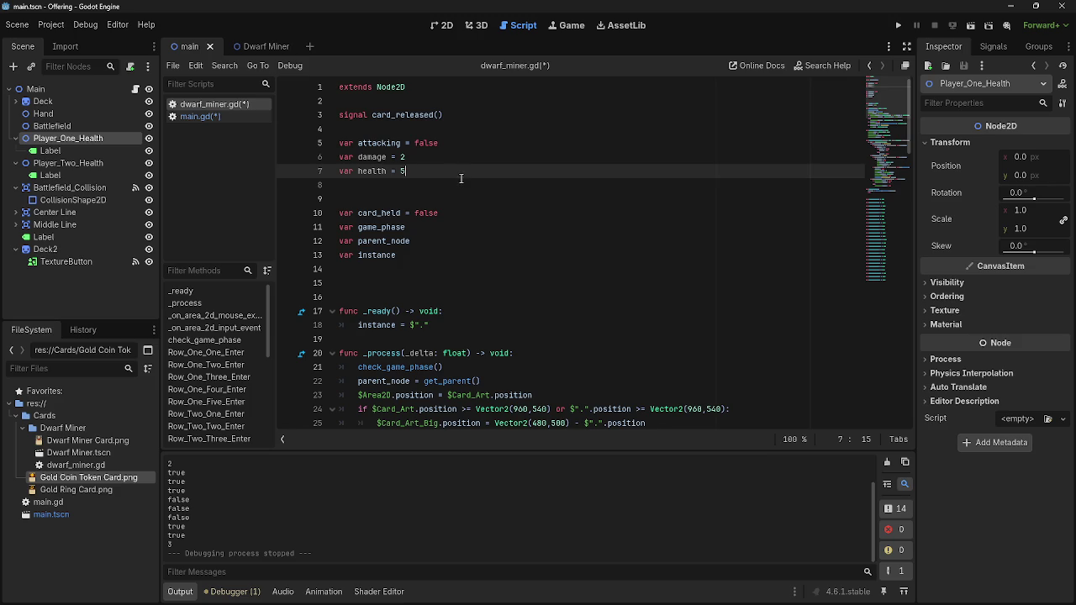
click(462, 181)
click(195, 118)
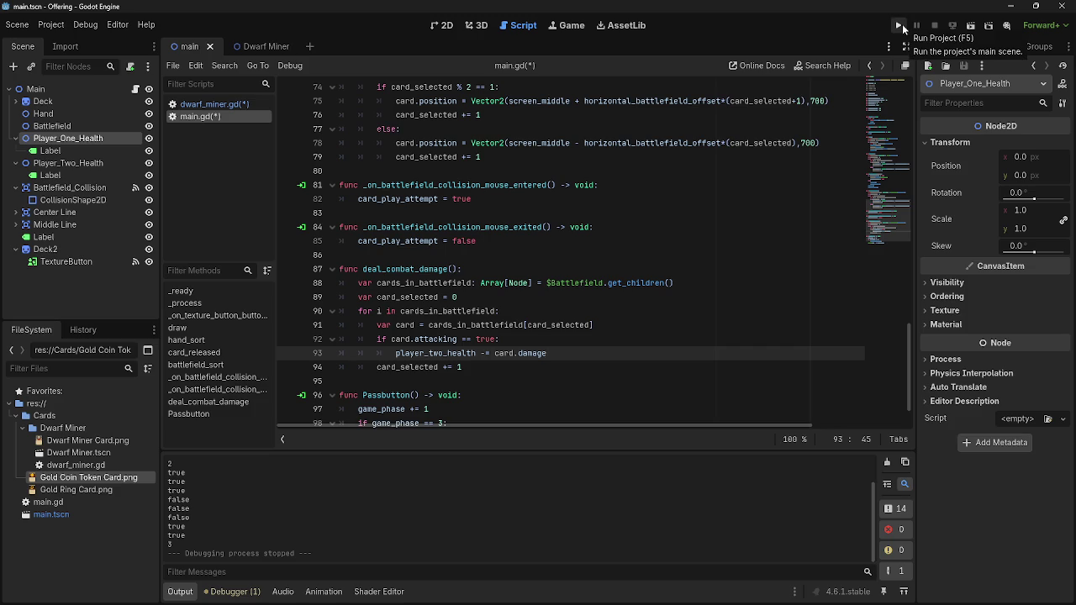
Add a line below the damage line setting $Player_One_Health/Label.text to str(player_one_health).
click(69, 150)
click(546, 353)
key(Return)
mouse_move(46, 153)
mouse_down()
mouse_move(427, 354)
mouse_move(425, 367)
mouse_move(454, 367)
mouse_up()
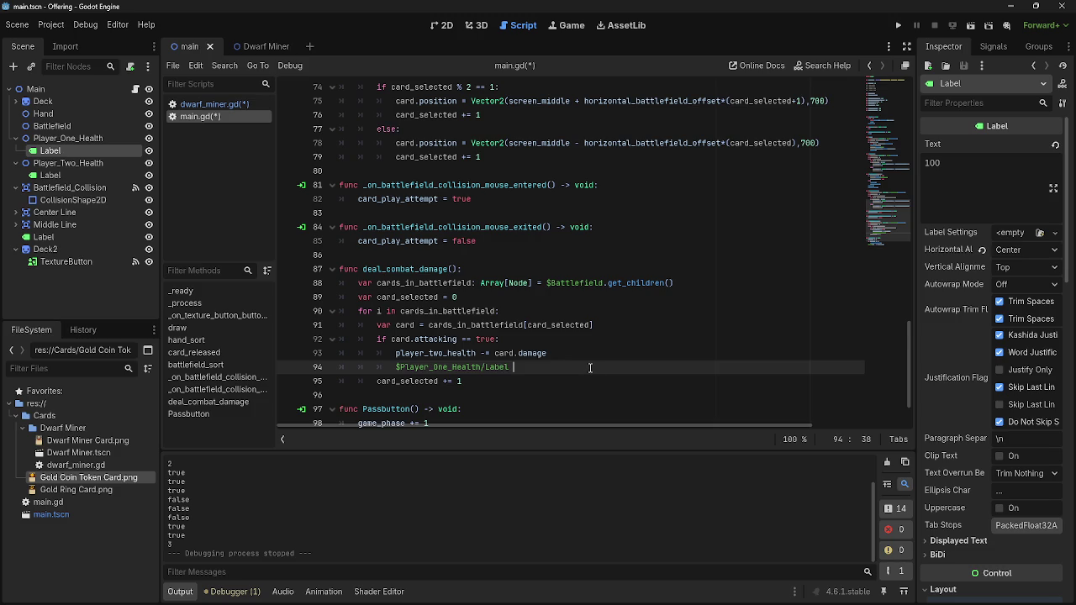
scroll(591, 367, down, 2)
key(BackSpace)
text(.t)
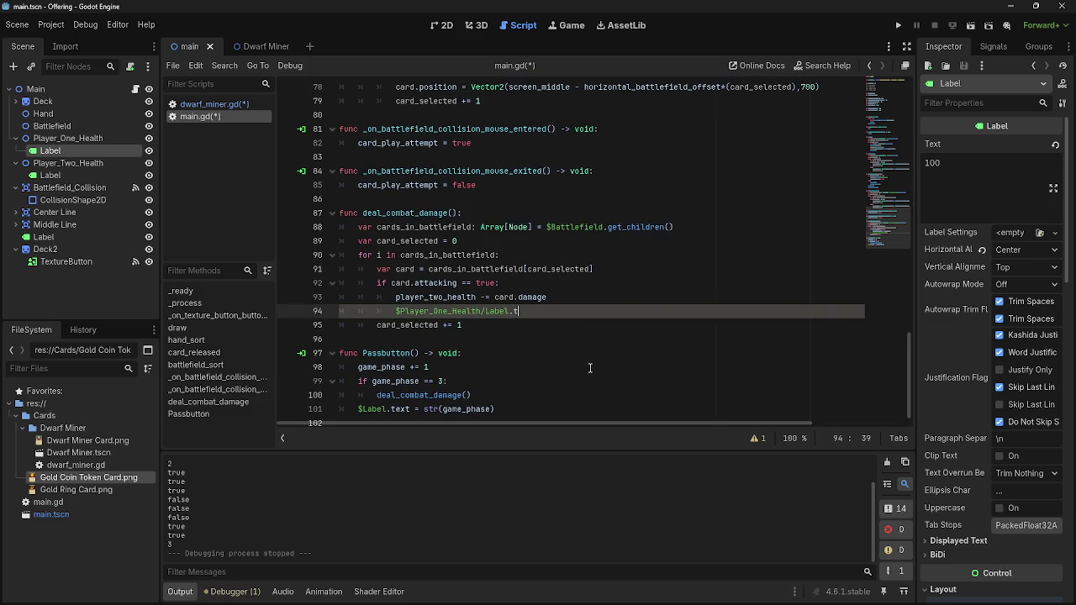
text(ext = )
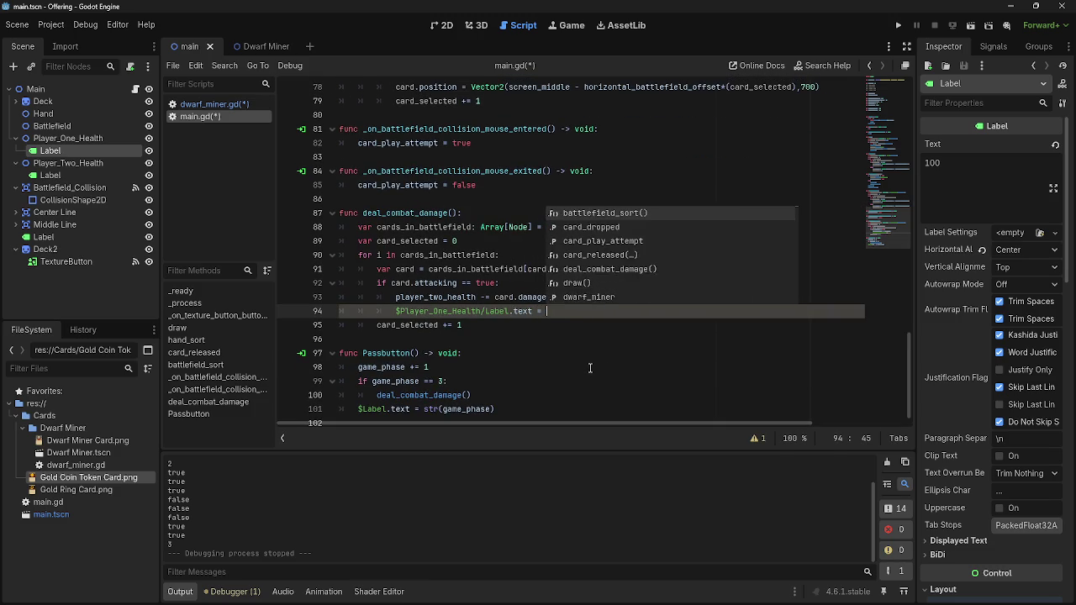
text(str()
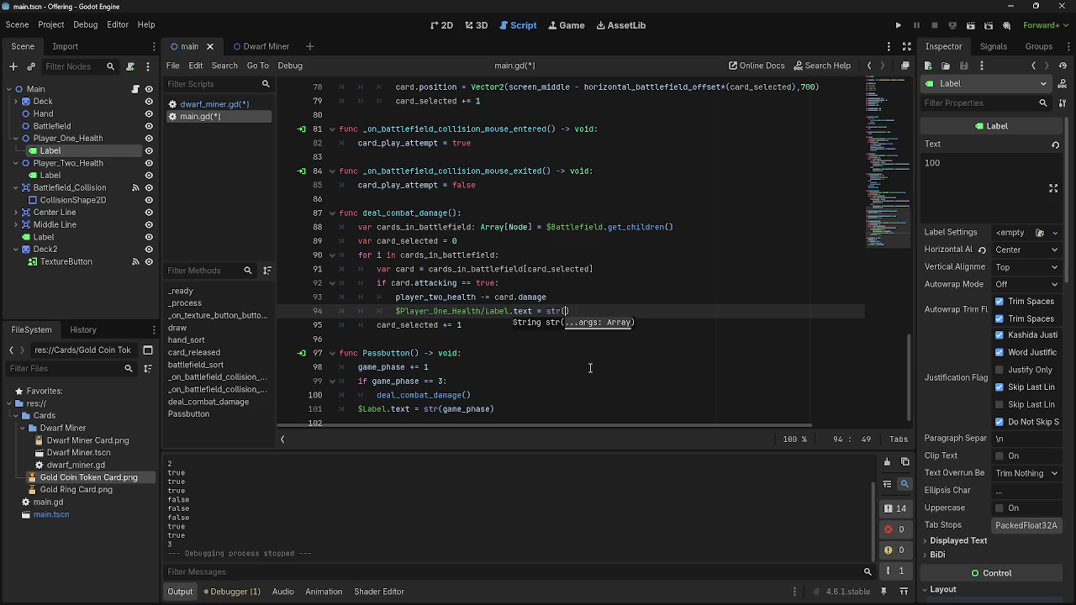
text(pllaye)
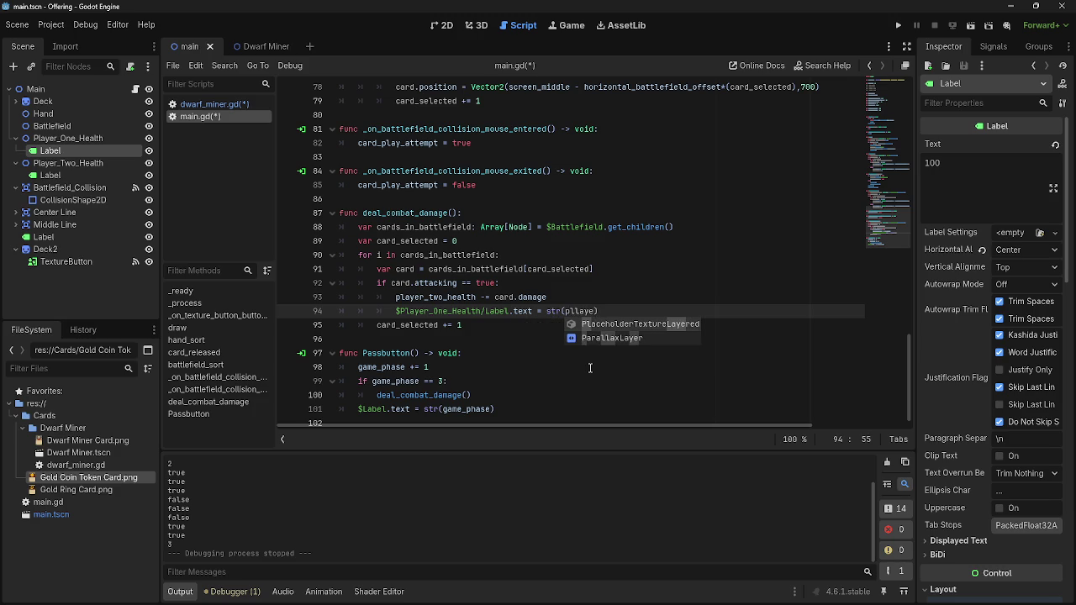
key(BackSpace)
key(BackSpace)
text(ay)
key(Return)
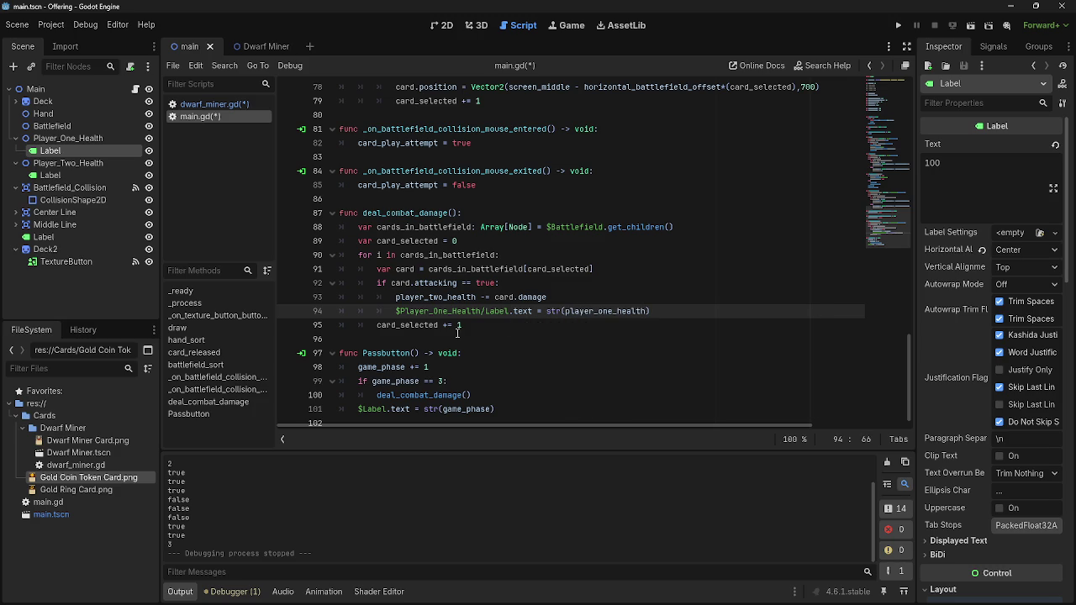
Change One/one to Two/two so it reads $Player_Two_Health/Label.text = str(player_two_health).
drag(448, 312, 435, 312)
text(Two)
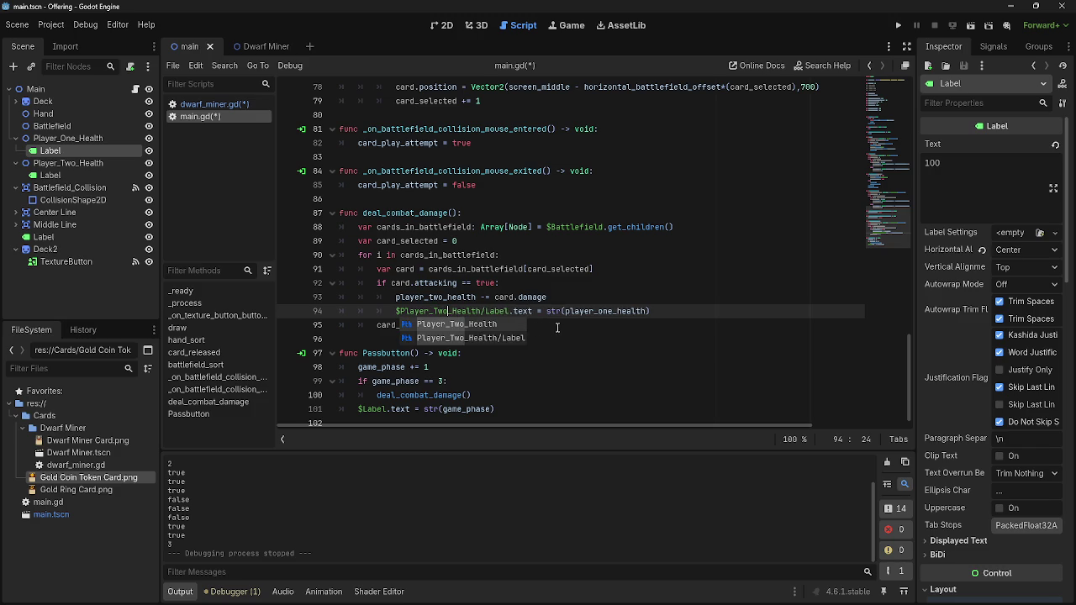
key(ctrl+Right)
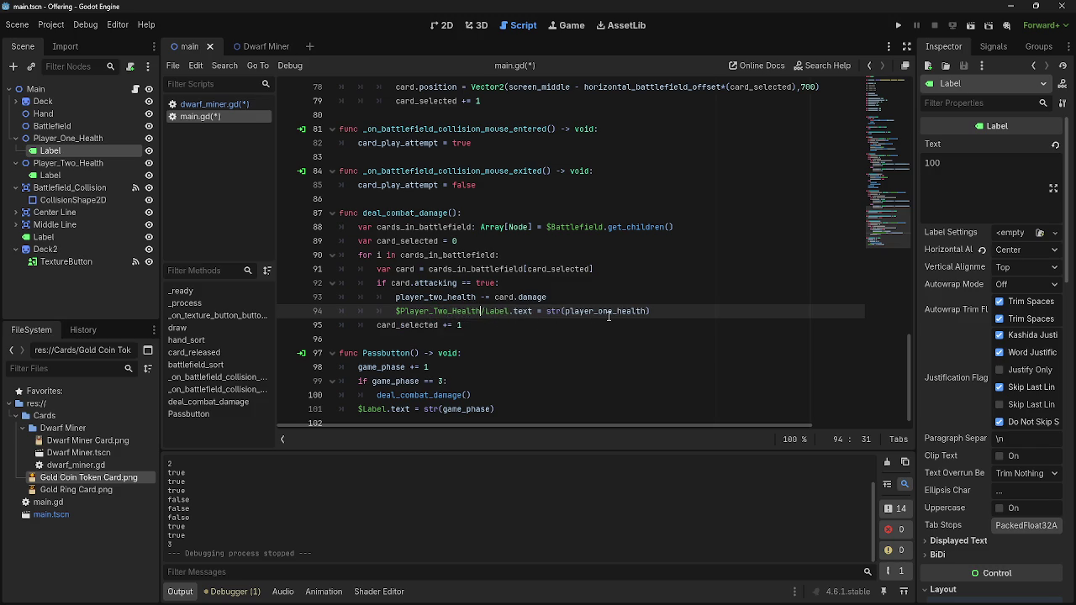
double_click(608, 311)
text(two)
click(659, 310)
Run the game, play a card and pass through phases 1–3 until top health drops to 90, then stop.
click(900, 27)
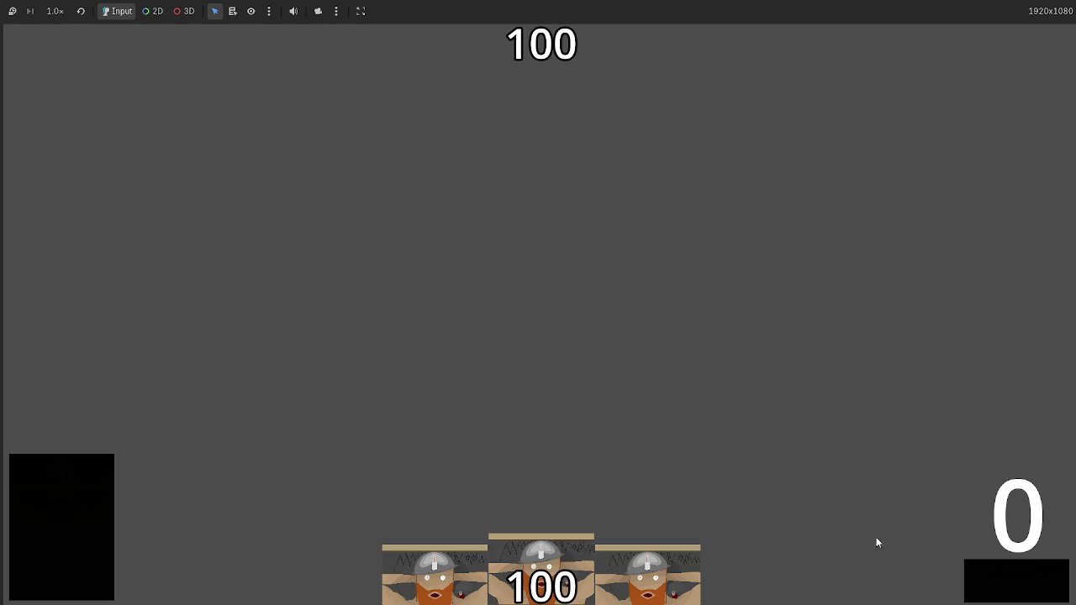
click(550, 560)
click(541, 394)
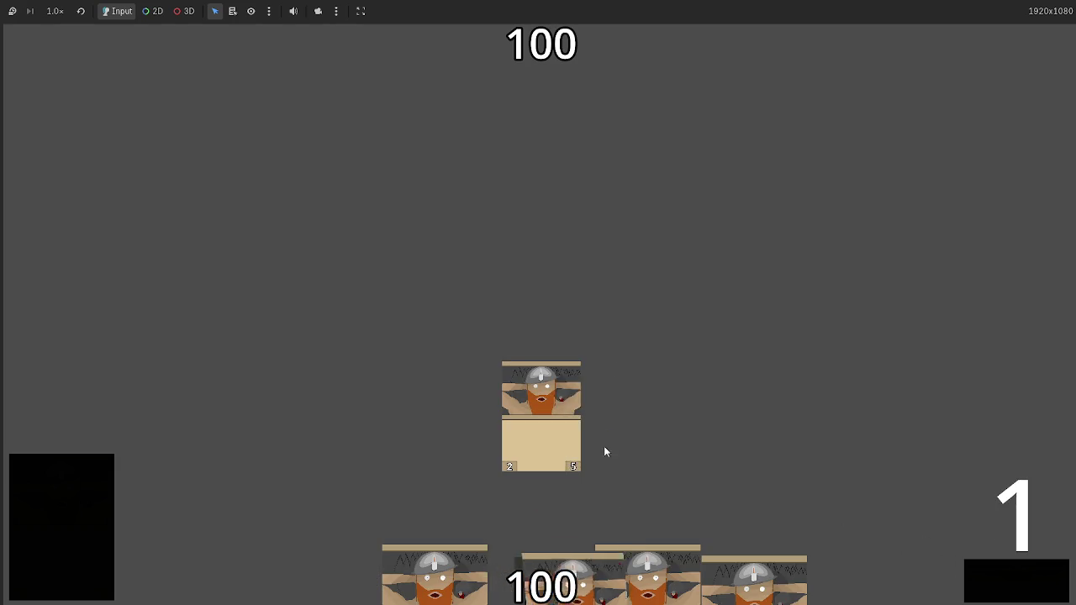
click(993, 587)
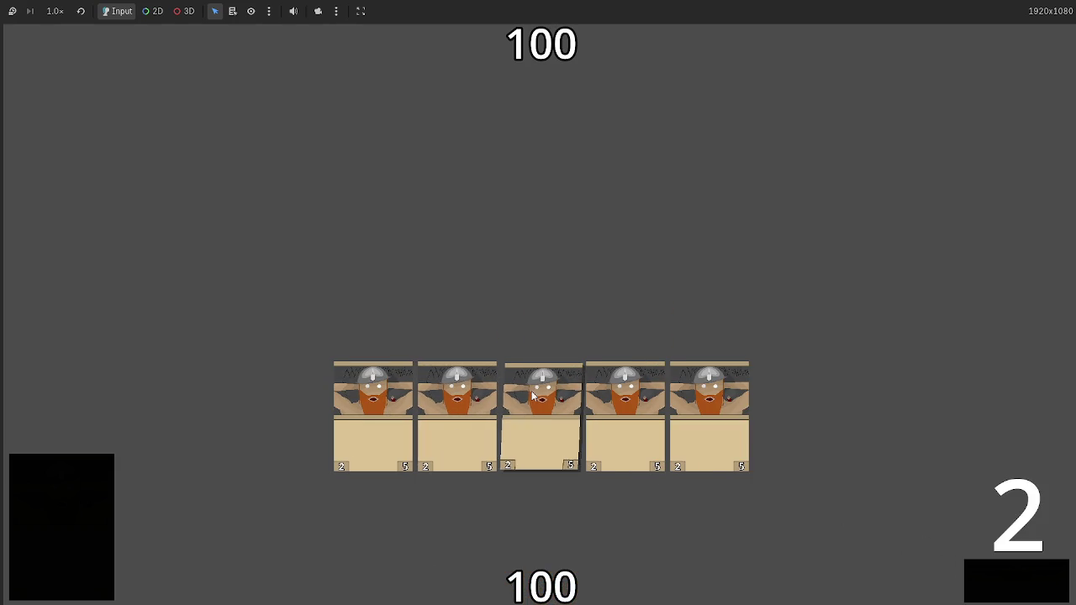
click(1005, 588)
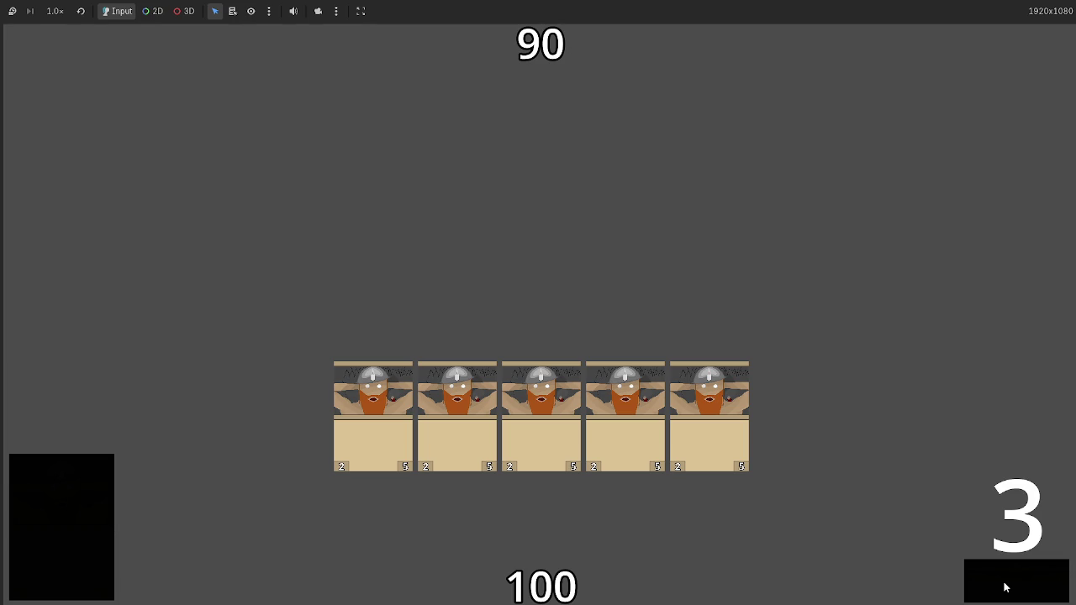
key(F8)
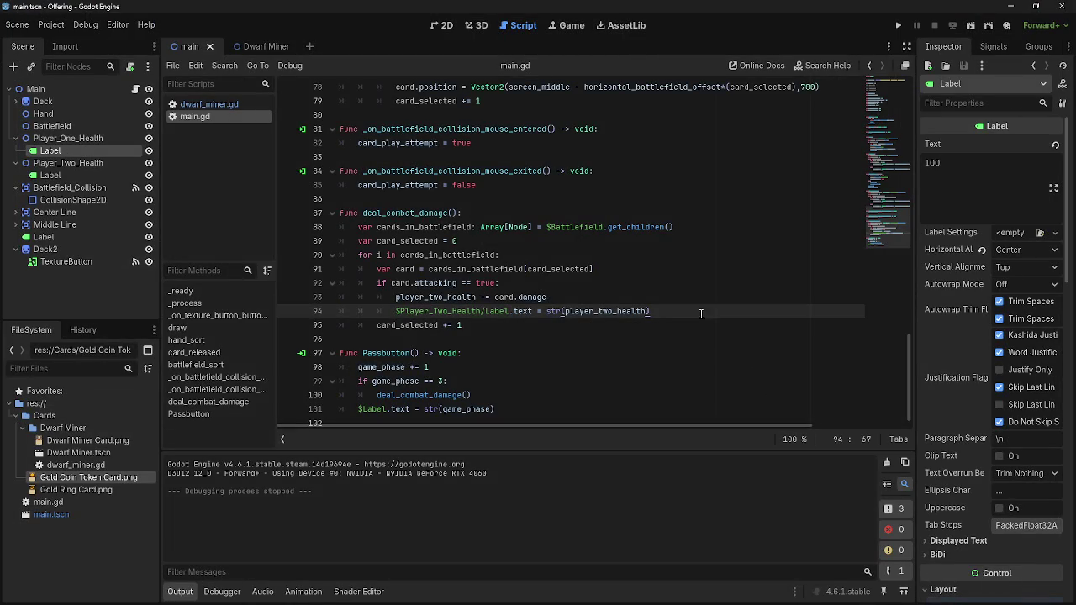
Open dwarf_miner.gd with the Dwarf Miner scene and select its Damage label node.
click(700, 329)
click(237, 104)
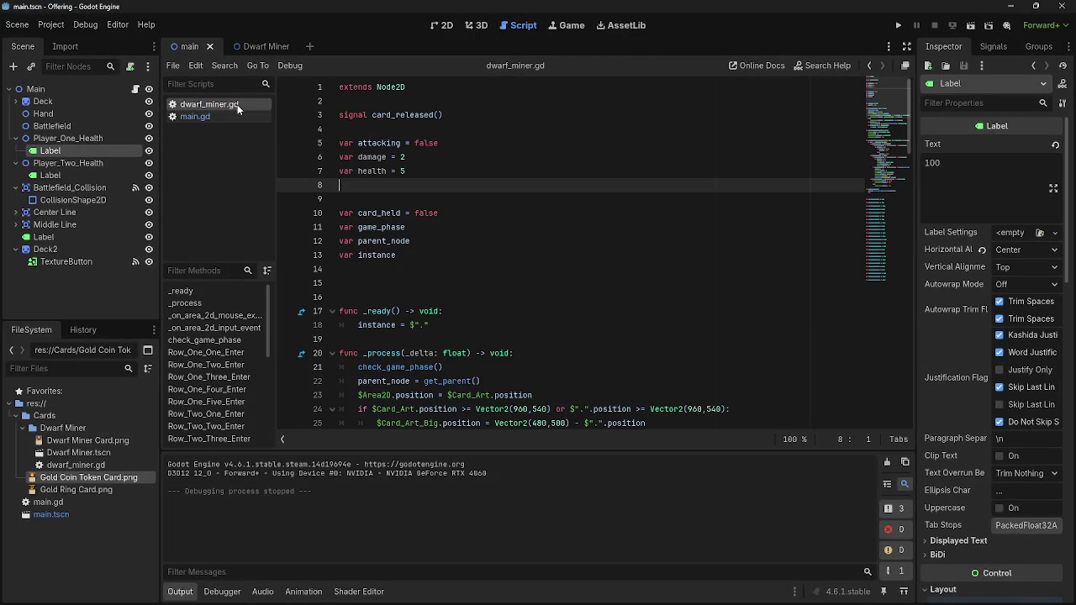
scroll(451, 229, down, 3)
scroll(450, 229, up, 3)
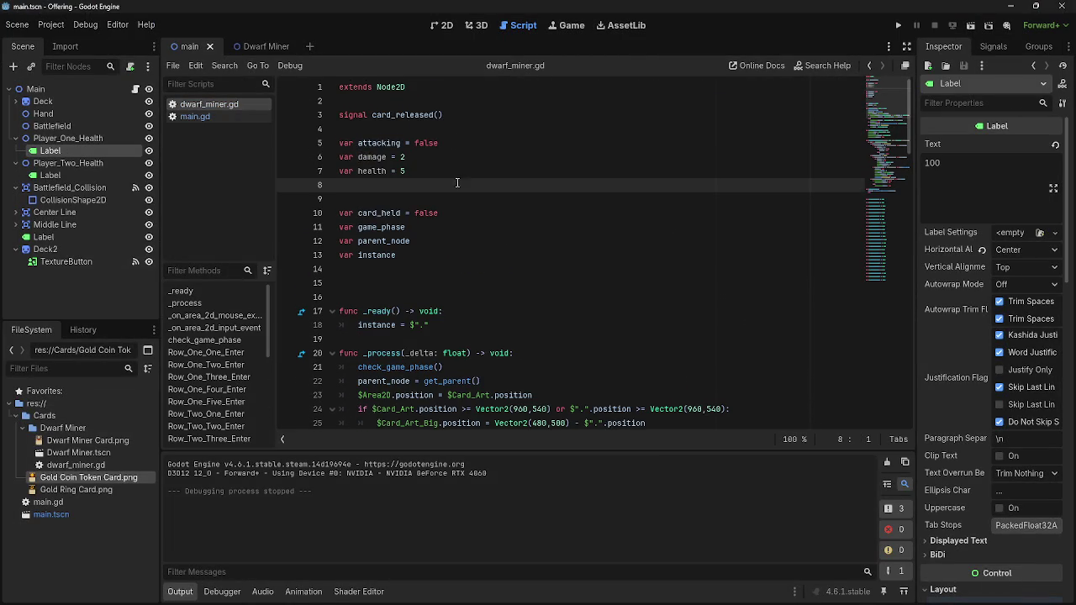
click(444, 27)
click(515, 27)
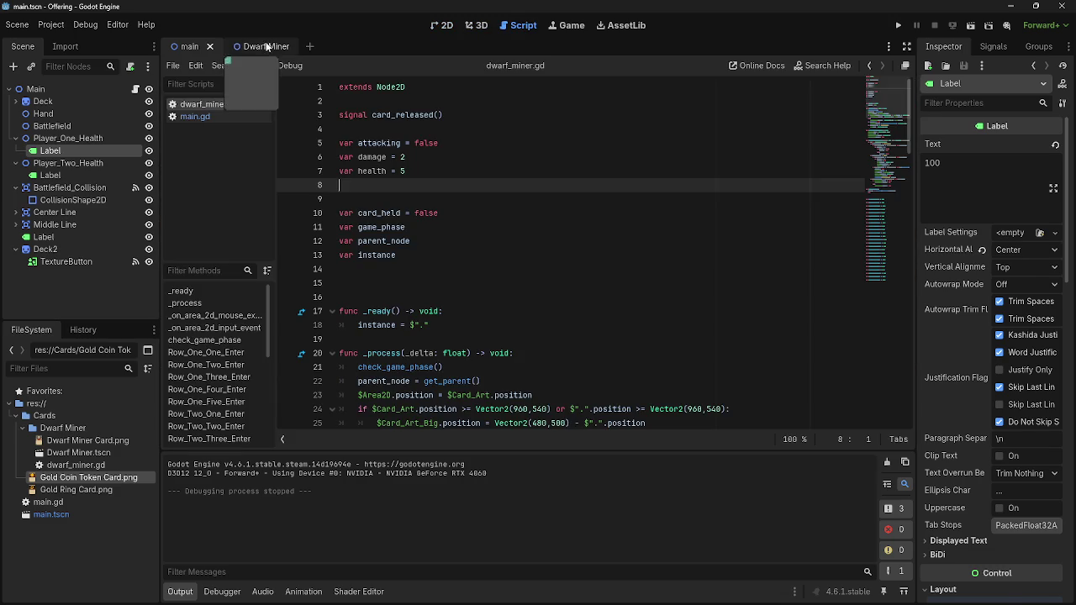
click(266, 46)
click(76, 150)
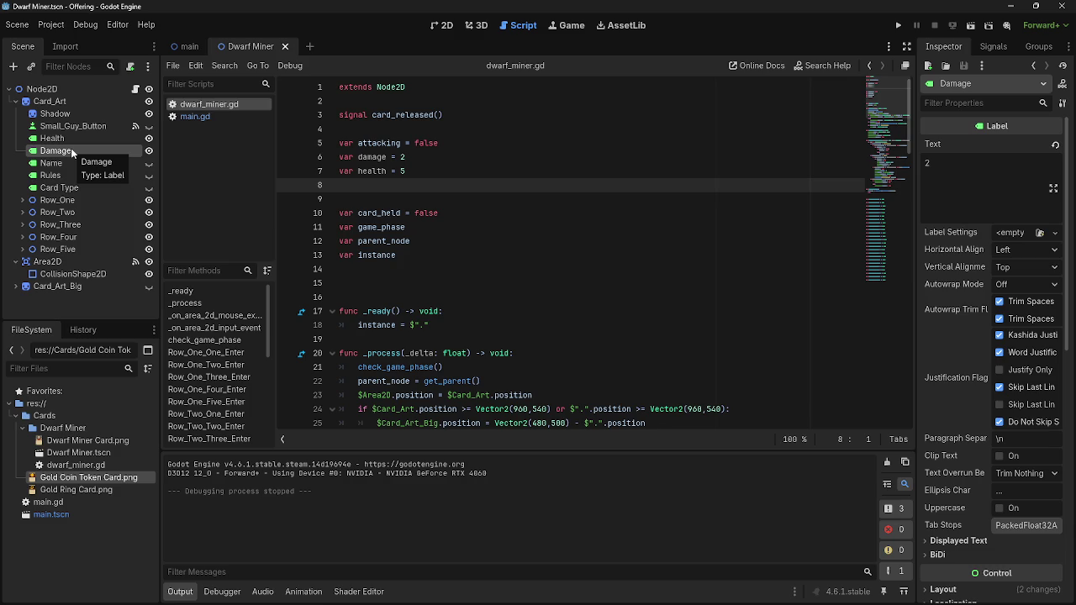
Add $Card_Art/Damage.text = str(damage) on a new line in _ready.
scroll(468, 321, down, 3)
click(464, 199)
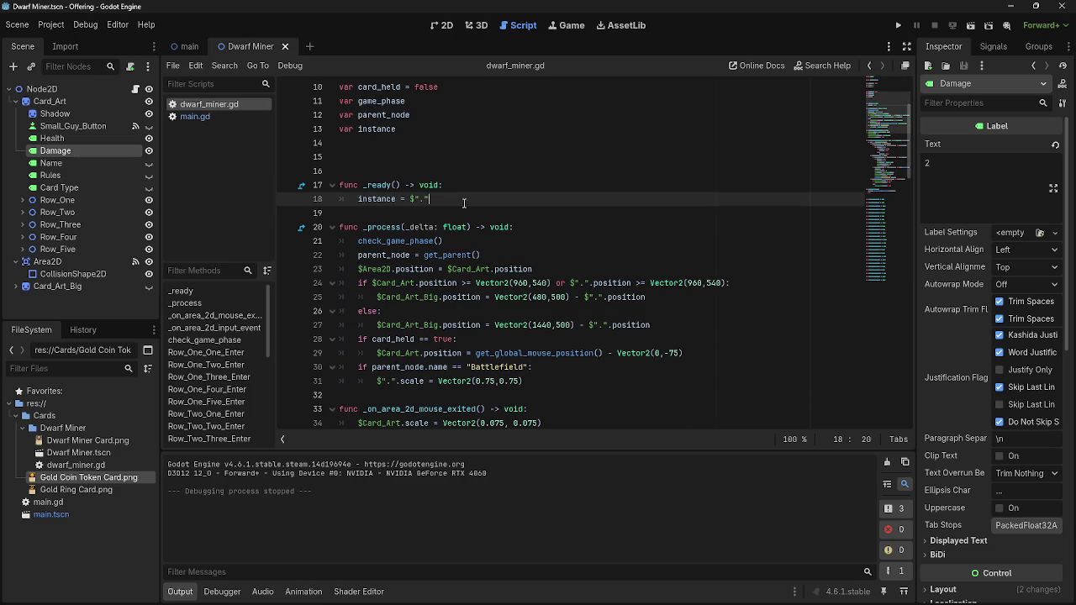
scroll(464, 202, up, 1)
key(Return)
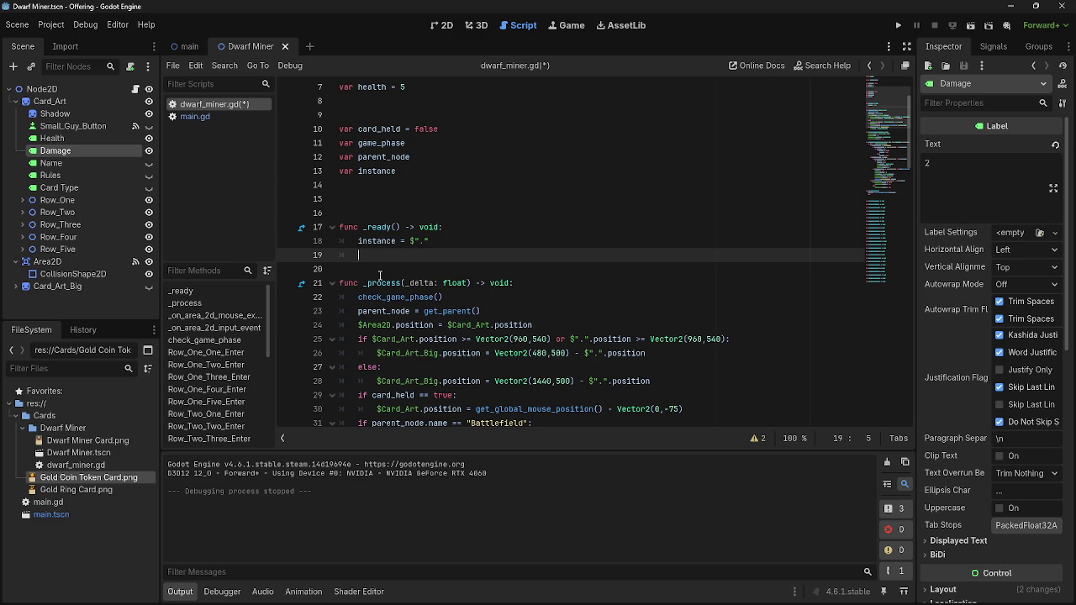
mouse_move(69, 153)
mouse_down()
mouse_move(445, 268)
mouse_move(489, 252)
mouse_up()
text(.text)
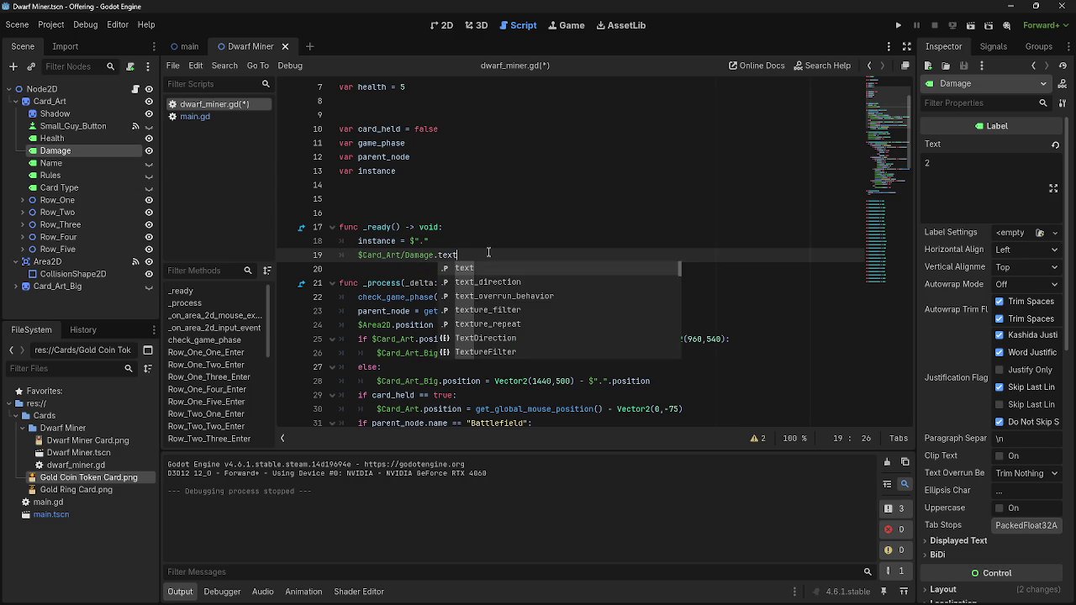
text( = )
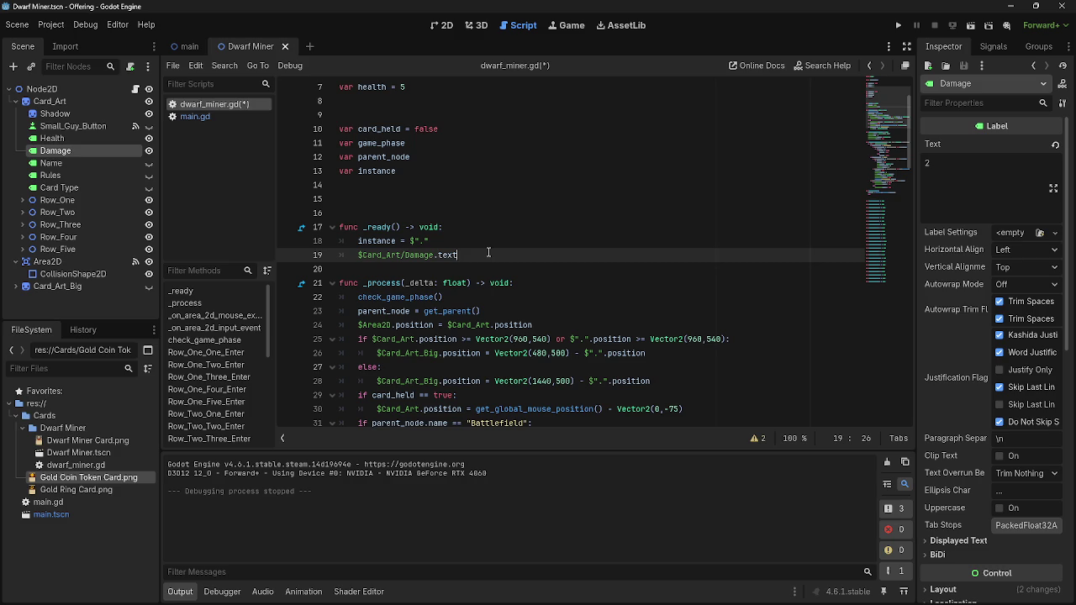
text(str)
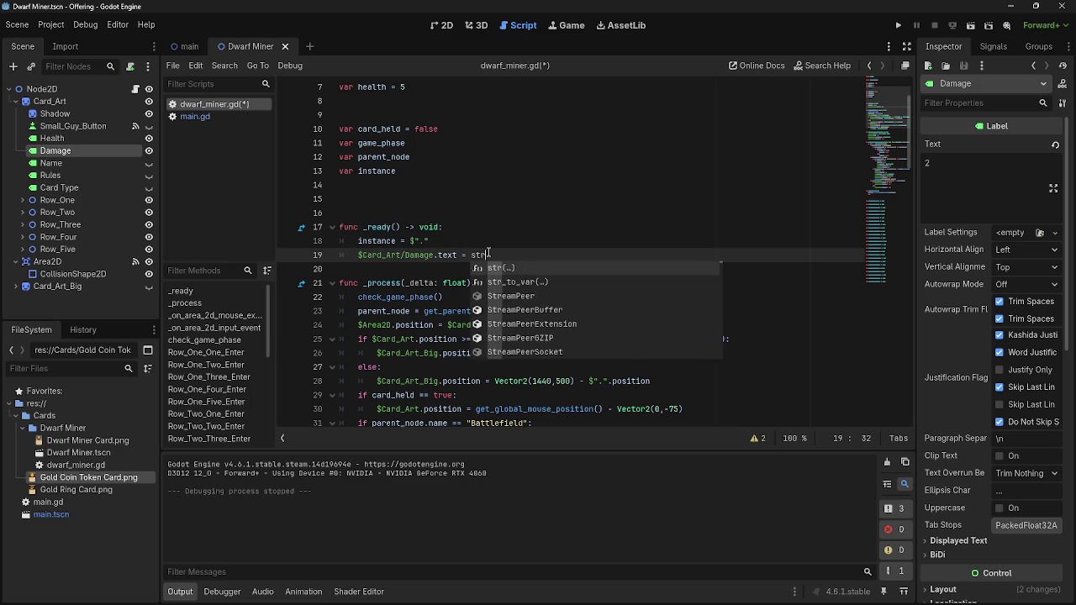
text((damage))
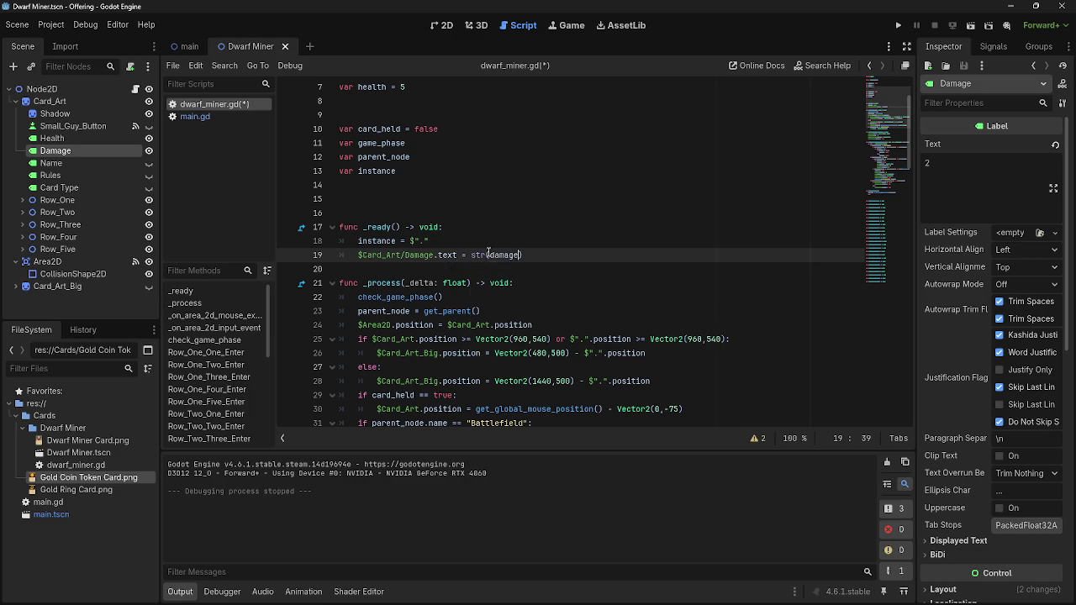
Check the Damage label's text value, then test-run the game by playing a dwarf card.
scroll(547, 267, up, 1)
click(961, 163)
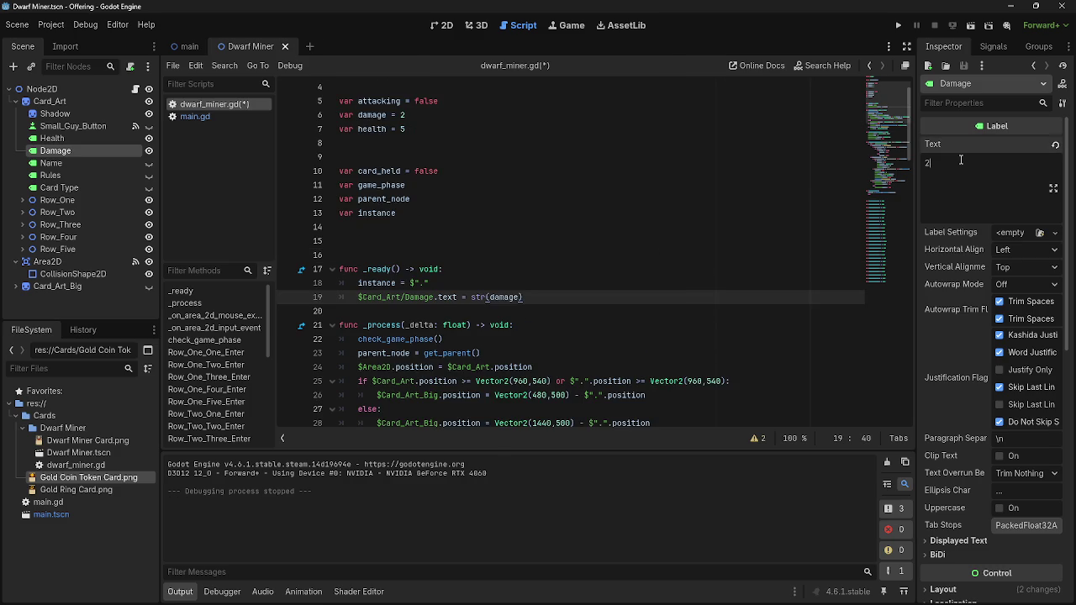
click(898, 25)
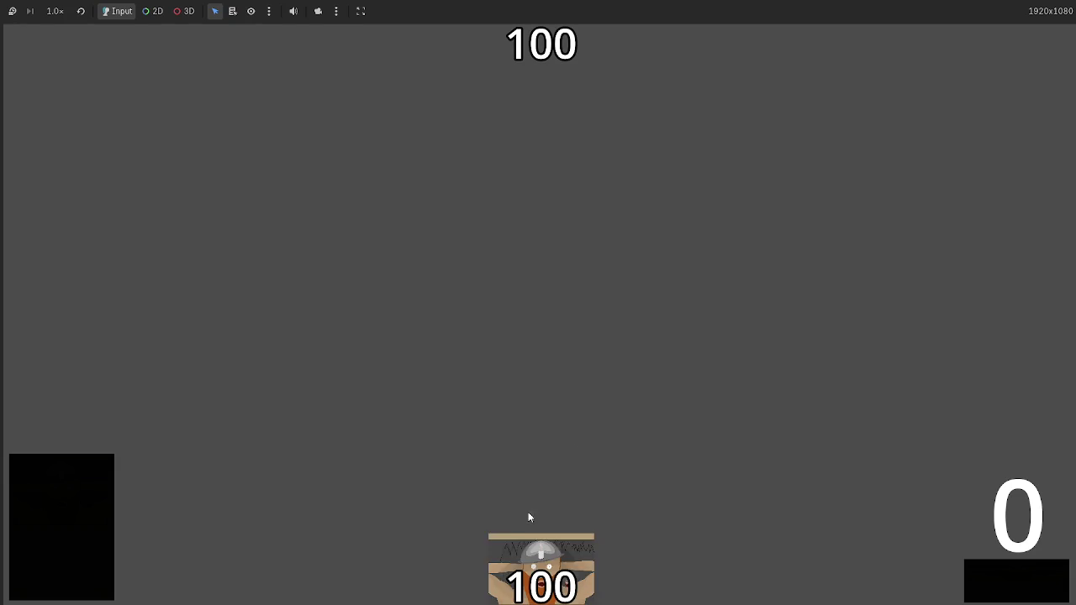
drag(552, 542, 533, 232)
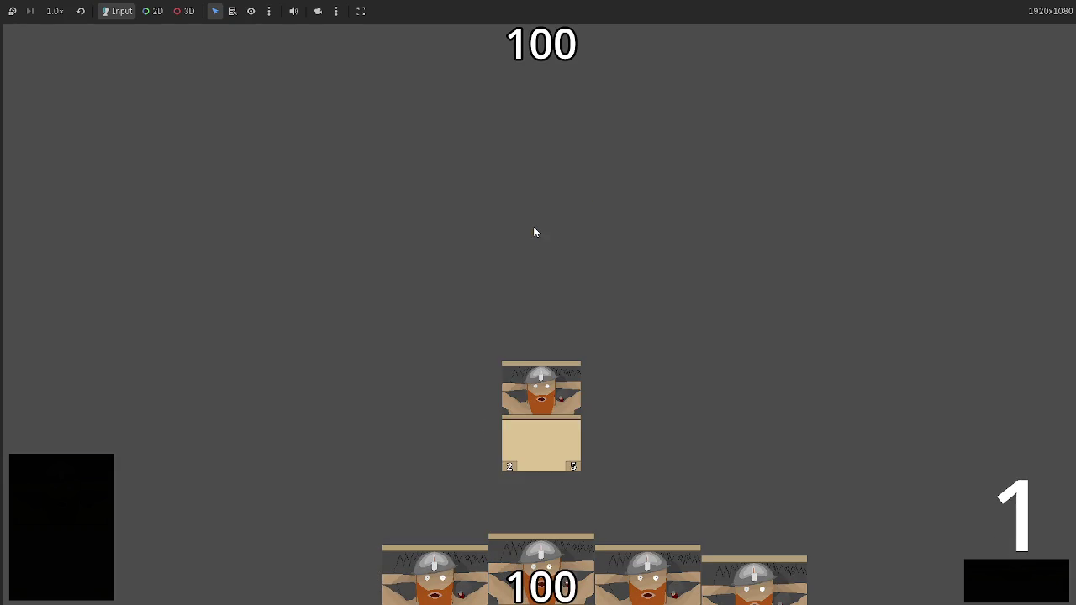
key(F8)
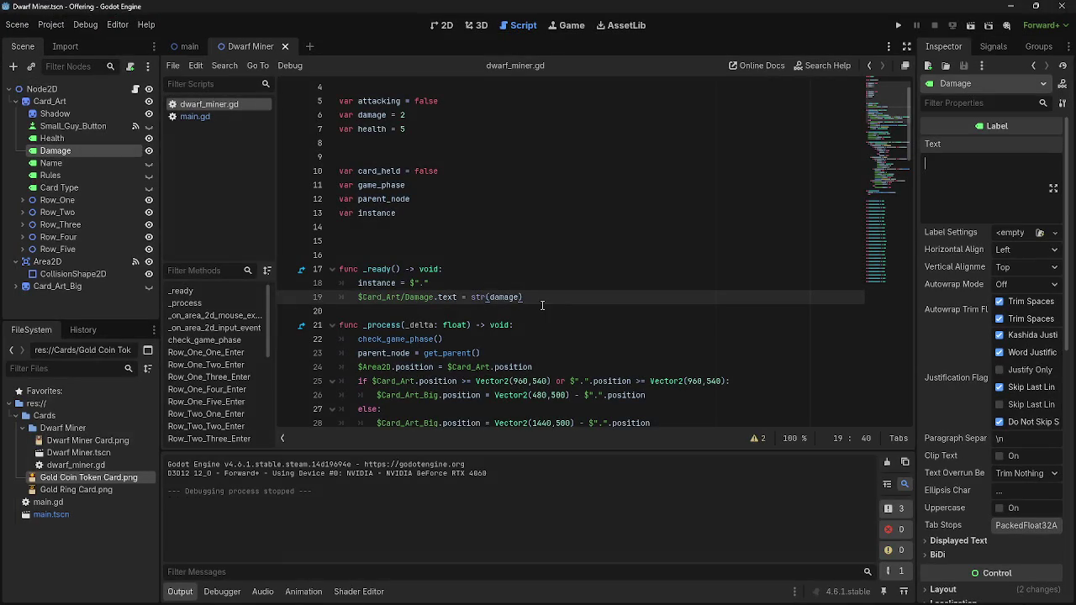
key(Down)
key(Up)
Add $Card_Art/Health.text = str(health) below the Damage line in _ready, fixing the 'healht' typo.
key(Left)
click(569, 297)
key(Return)
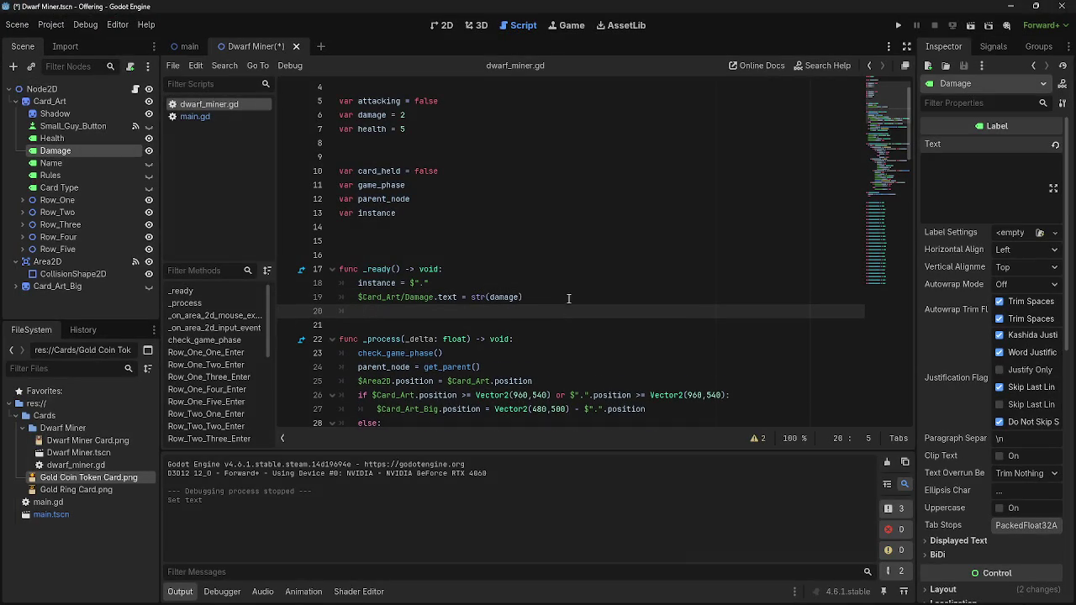
mouse_move(52, 138)
mouse_down()
mouse_move(437, 328)
mouse_move(437, 313)
mouse_up()
text(.tex)
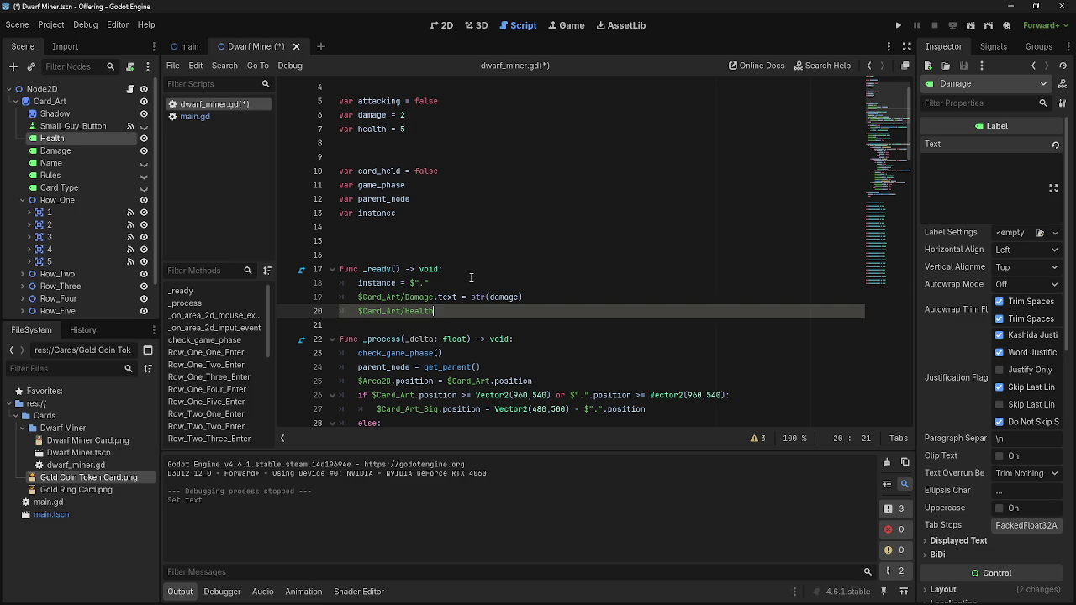
text(t = str)
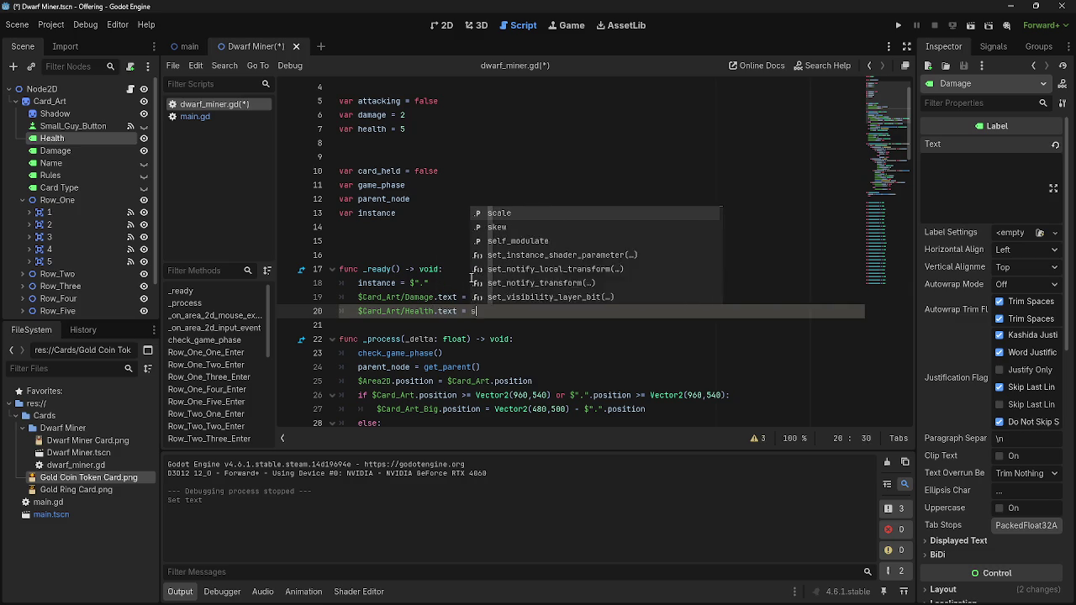
key(Return)
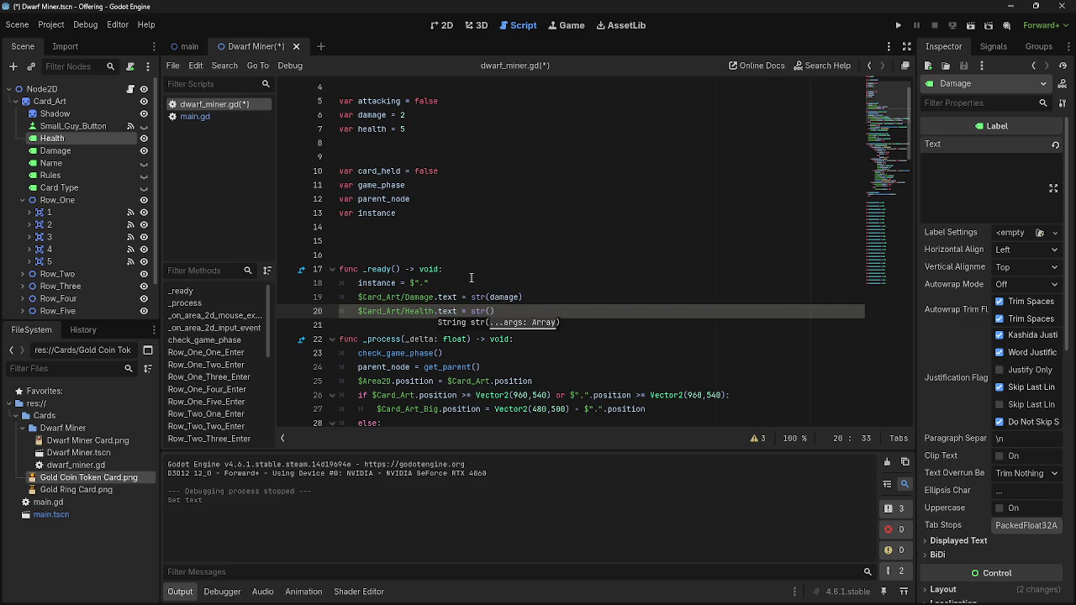
text(healht)
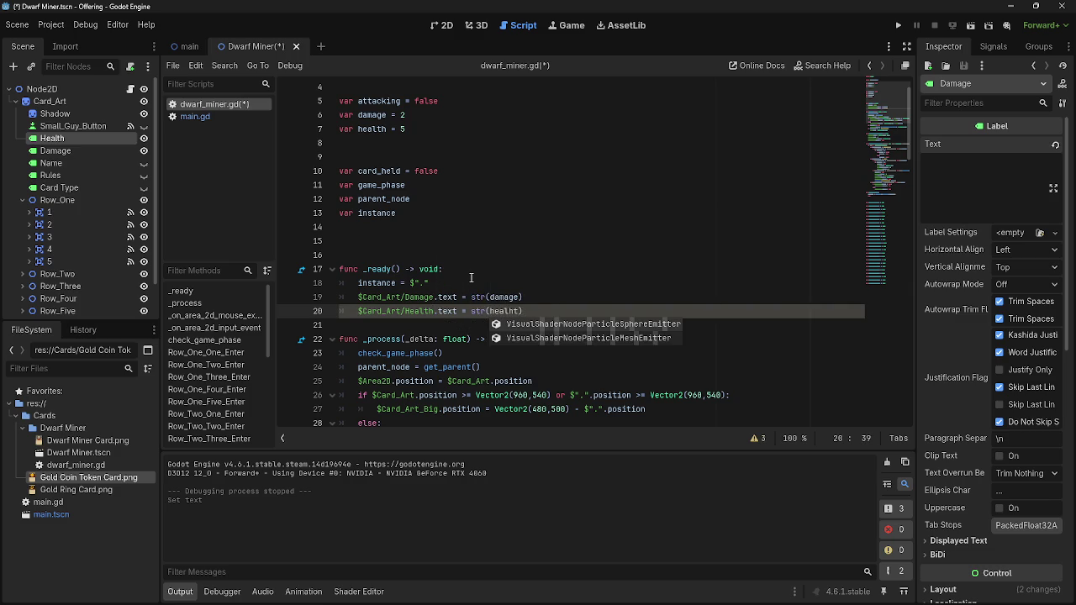
key(BackSpace)
key(BackSpace)
text(th)
scroll(423, 181, up, 1)
drag(424, 180, 402, 156)
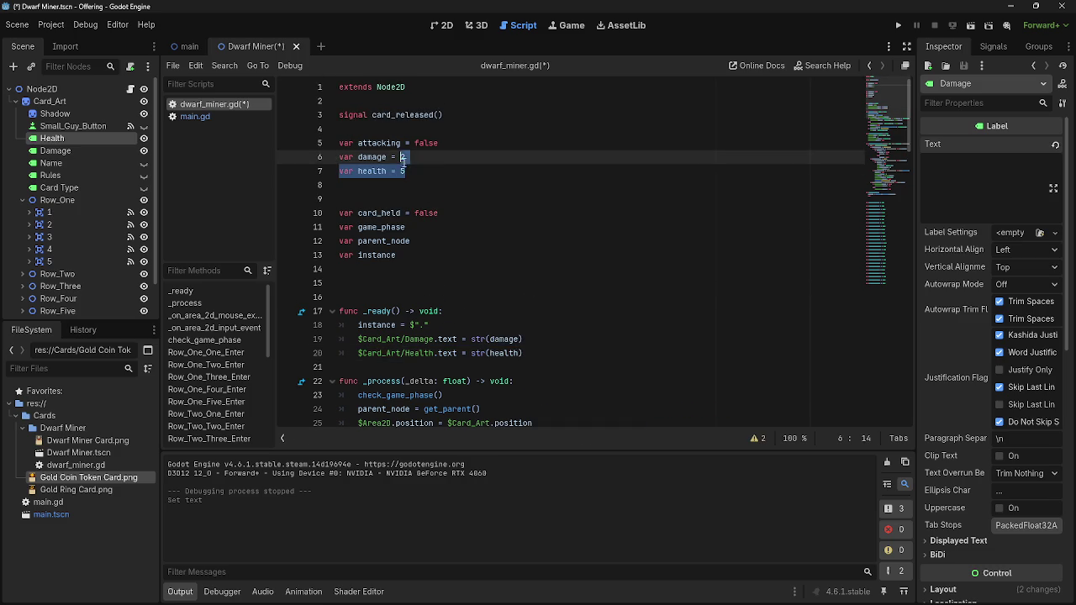
Clear the Health label's placeholder text 5 and add a blank line below var health.
click(403, 157)
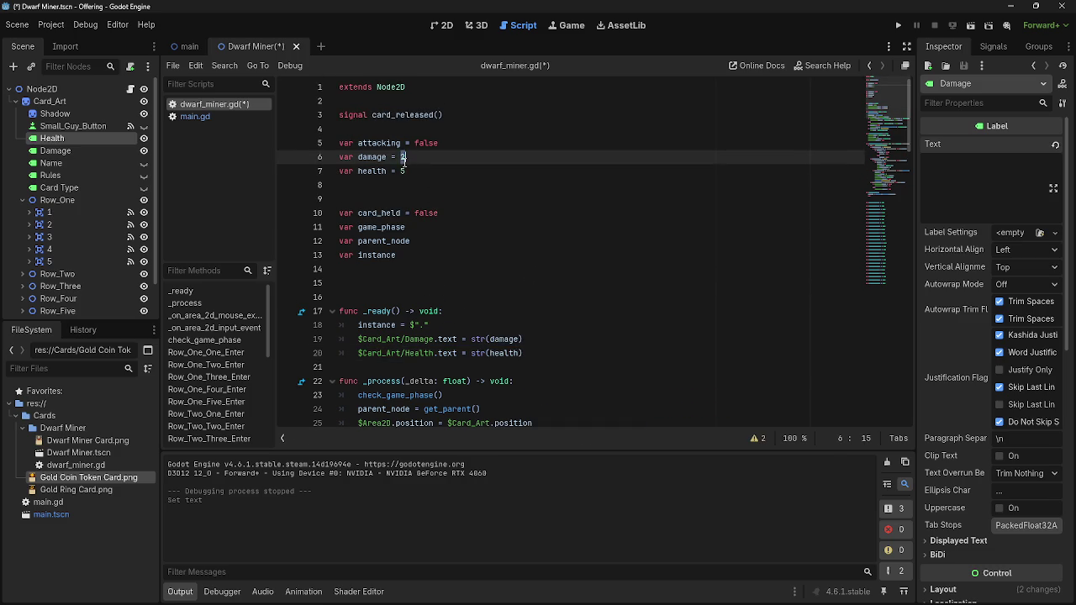
click(410, 170)
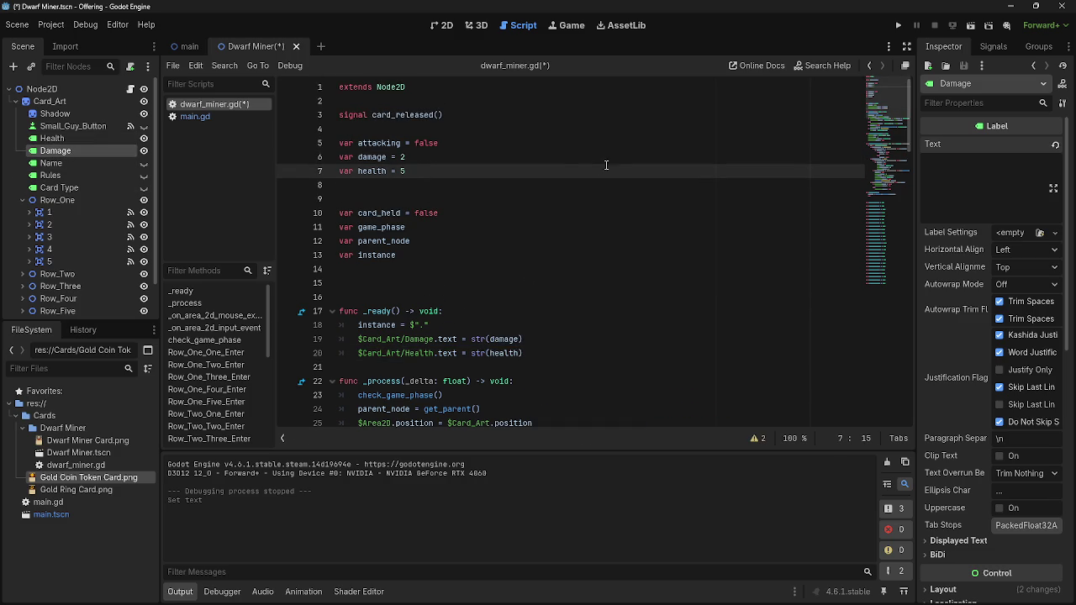
double_click(74, 139)
key(Return)
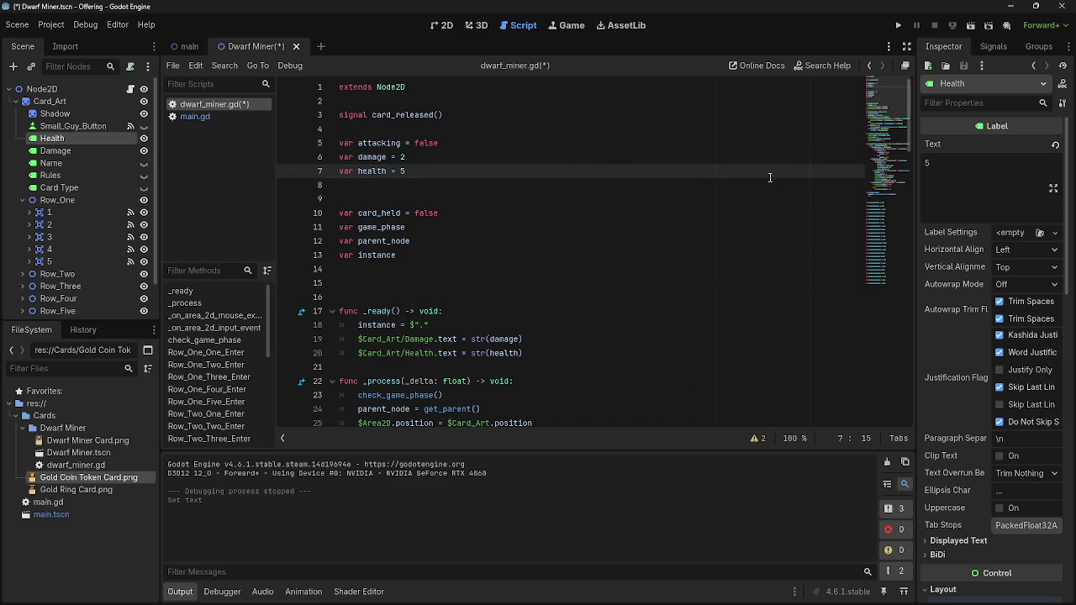
key(BackSpace)
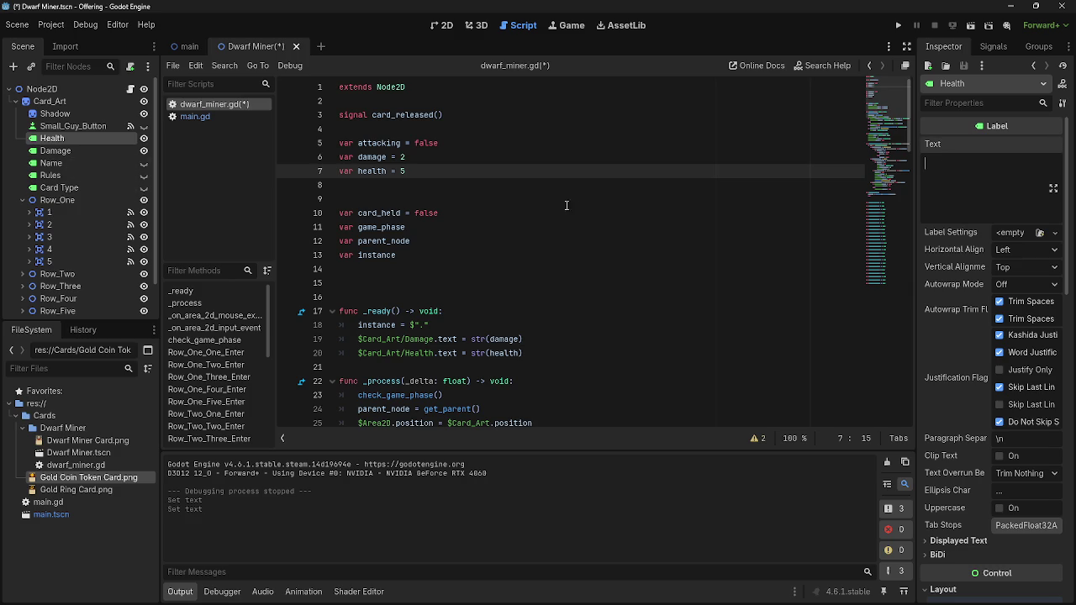
click(543, 201)
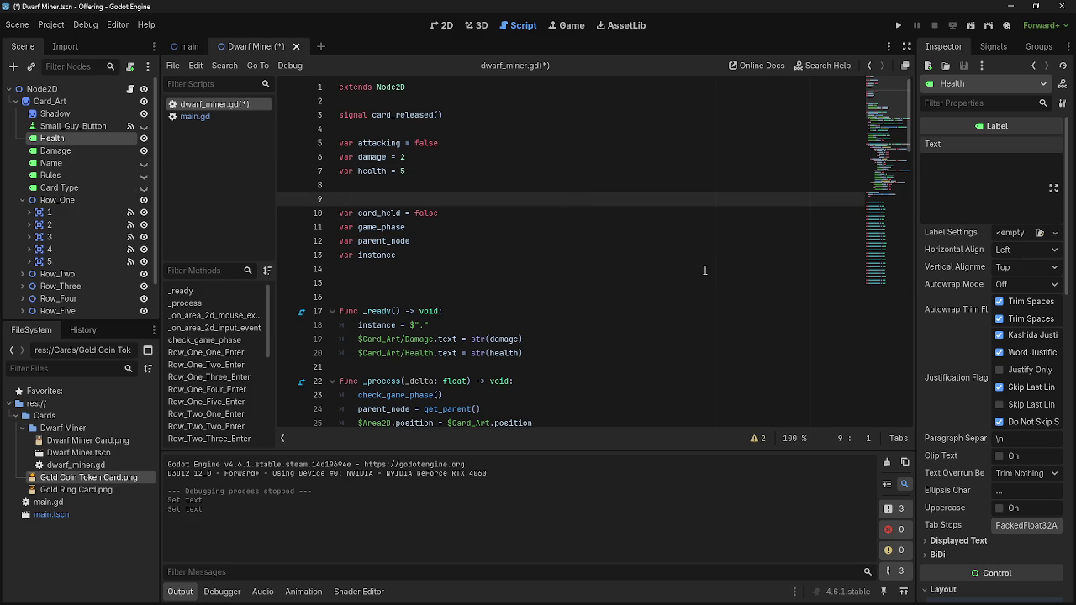
key(Return)
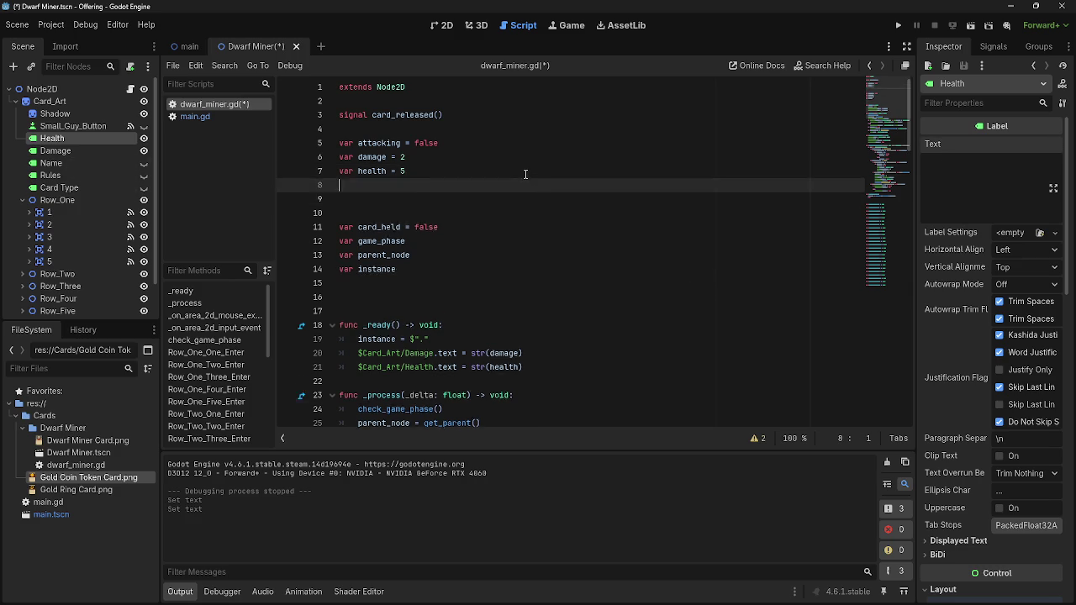
Make room for new variables with an empty line below var health.
key(Return)
click(519, 188)
key(Down)
key(Down)
click(463, 184)
key(Delete)
key(Return)
key(Return)
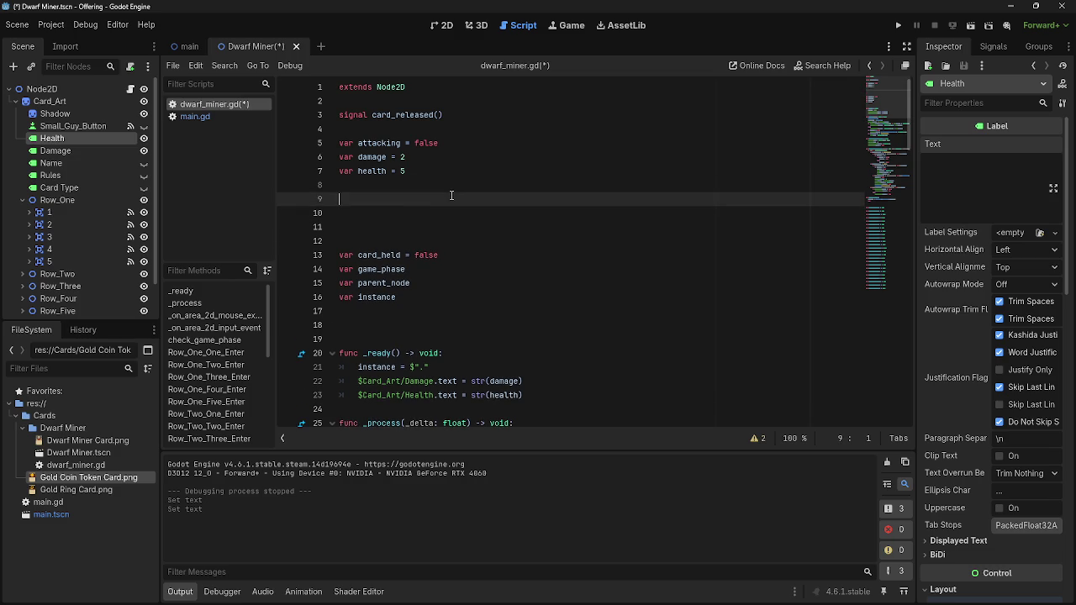
click(451, 187)
Declare var base_damage = 2 and var base_health = 5 below health.
text(var)
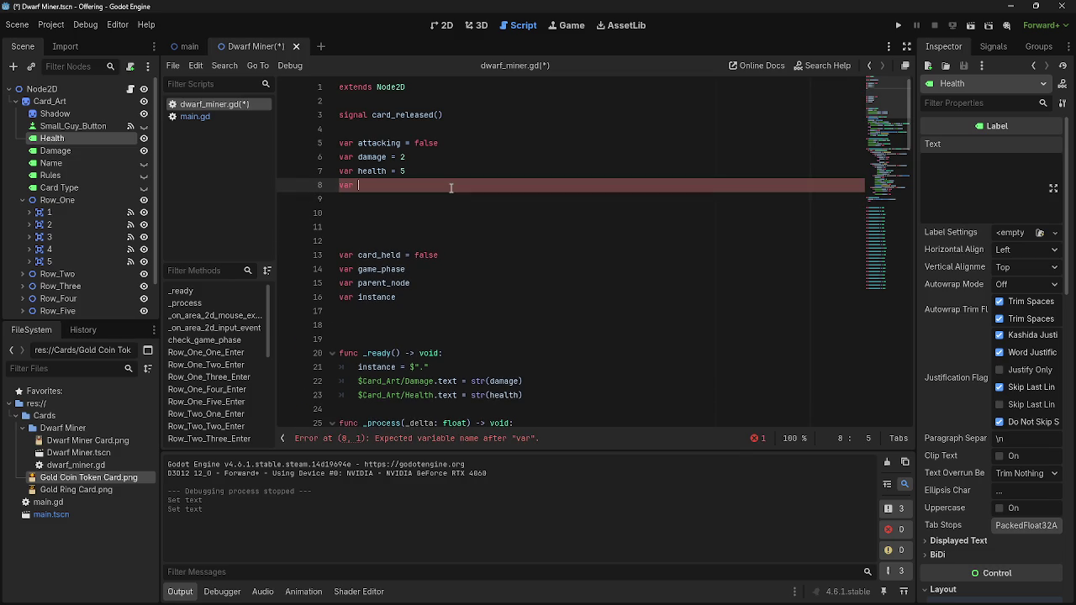
text(damage)
key(BackSpace)
key(BackSpace)
key(BackSpace)
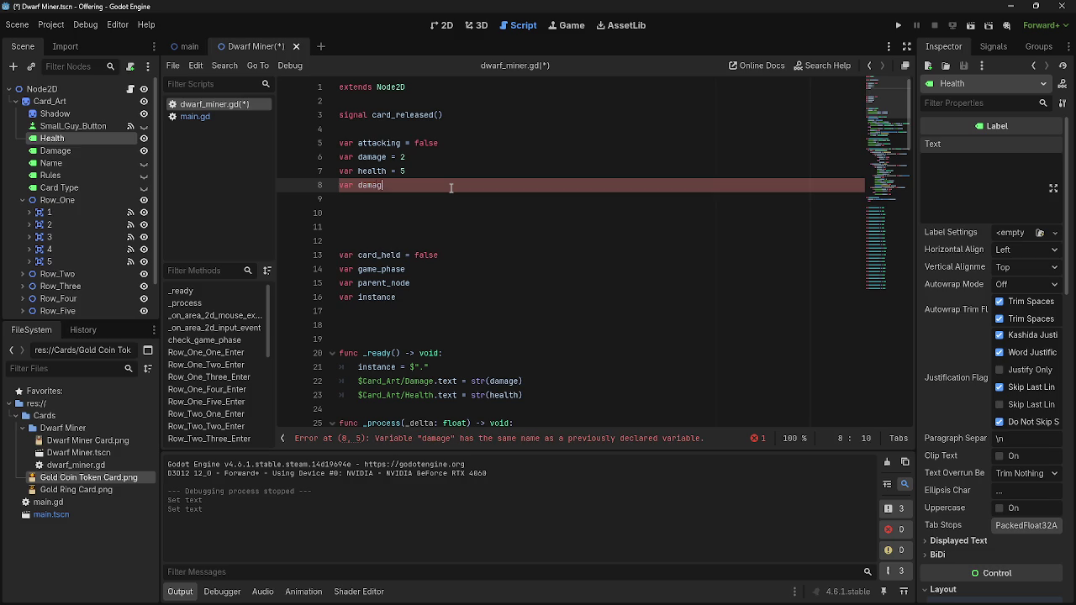
key(BackSpace)
key(BackSpace)
text(base)
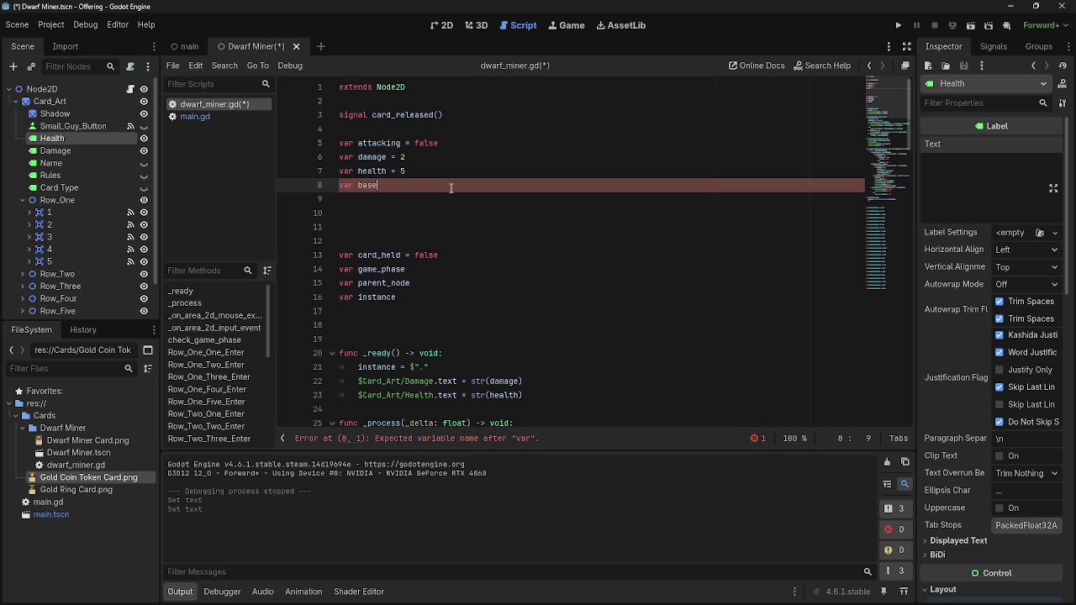
text(_damage)
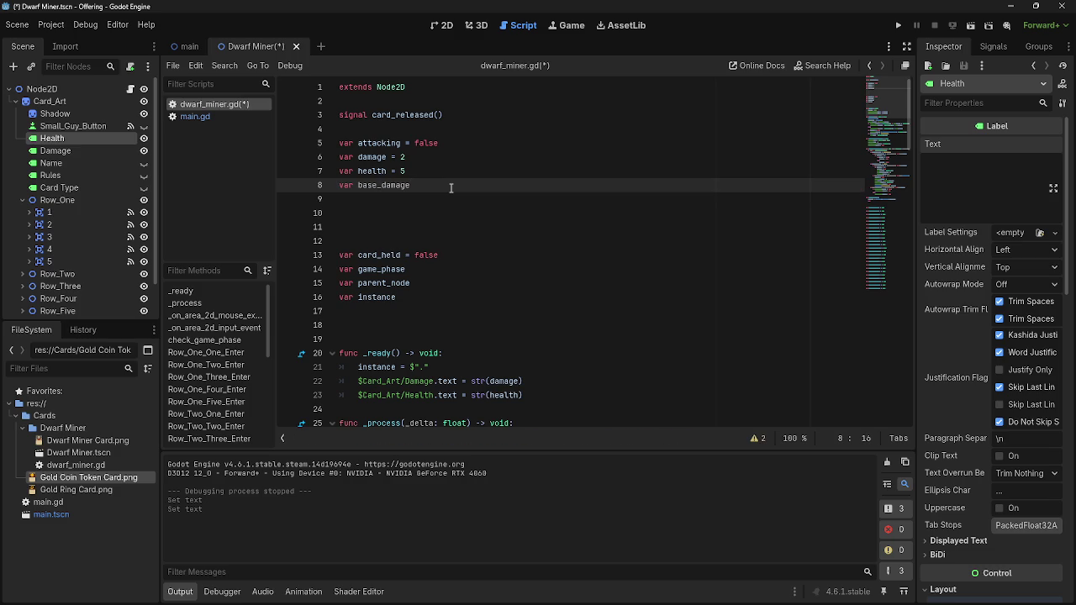
key(Return)
text(var )
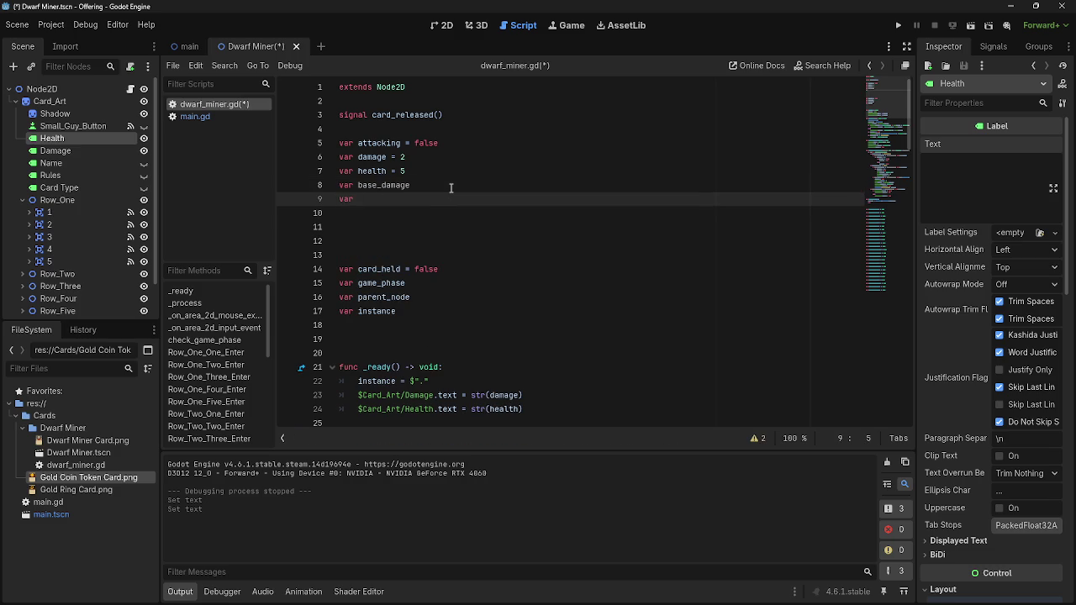
text(base_health)
text( =)
click(450, 187)
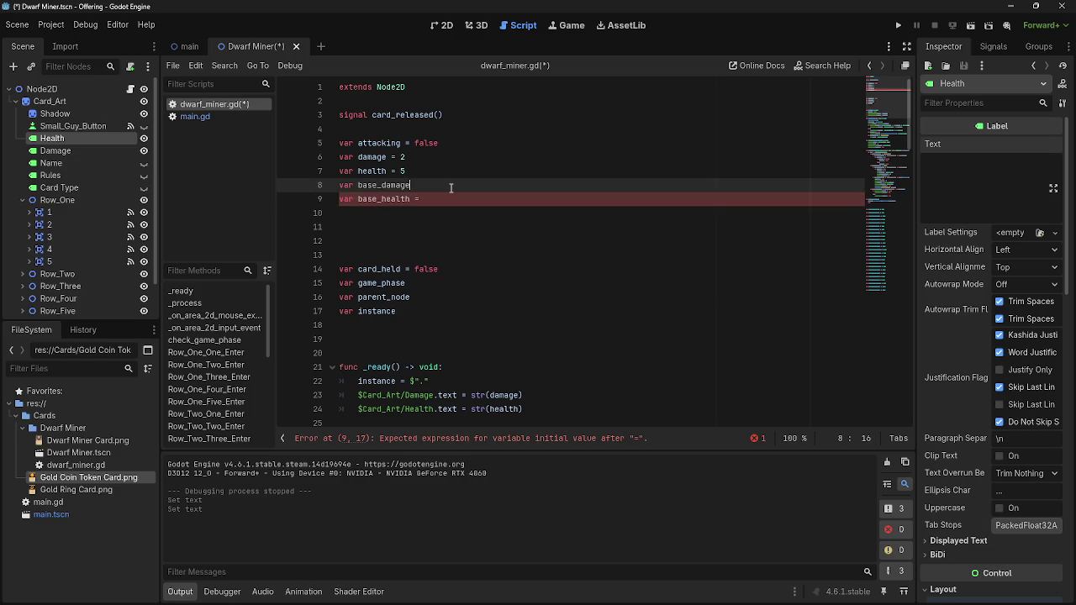
text( = 2)
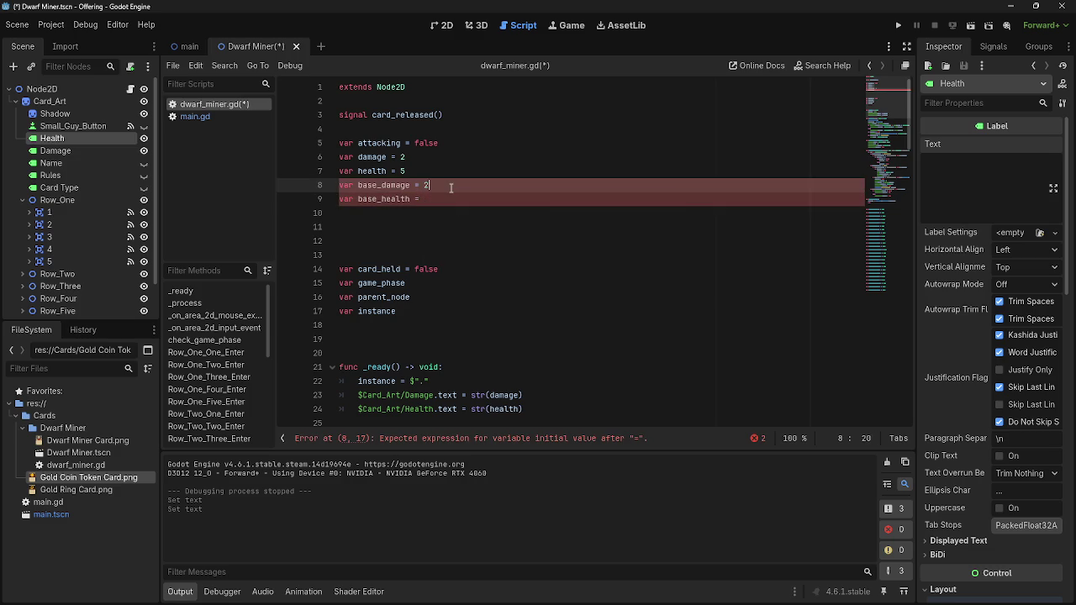
click(452, 202)
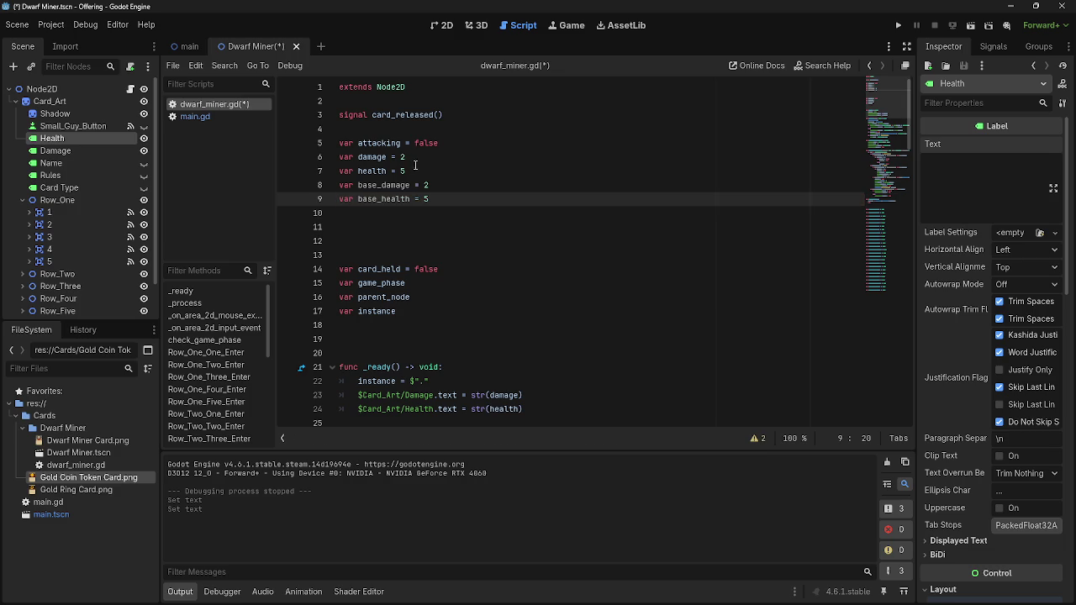
scroll(467, 245, down, 1)
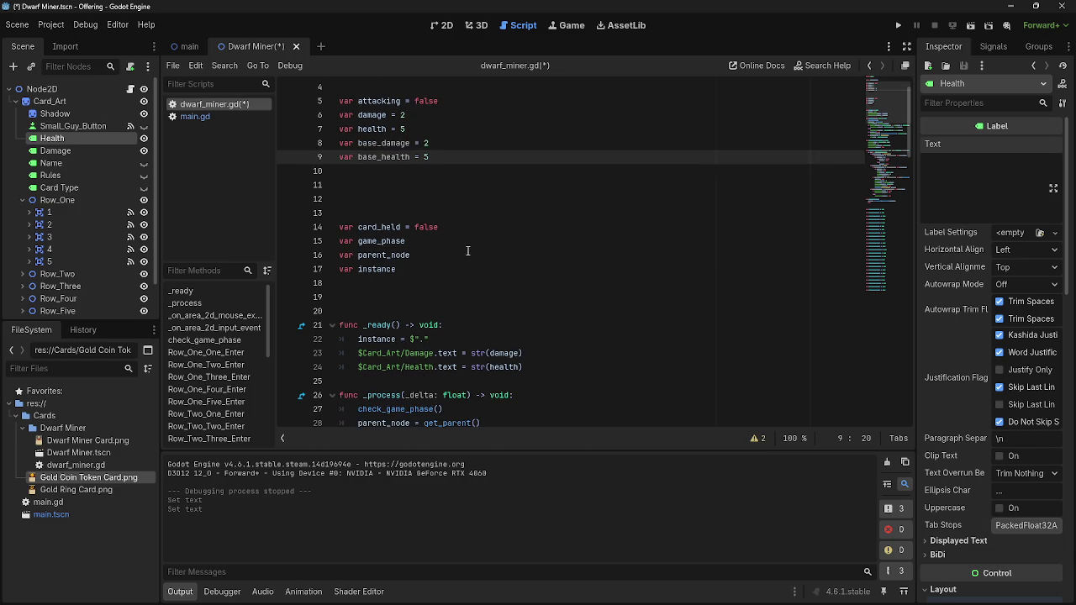
Change the Damage label's value in _ready to str(base_damage).
scroll(488, 350, down, 1)
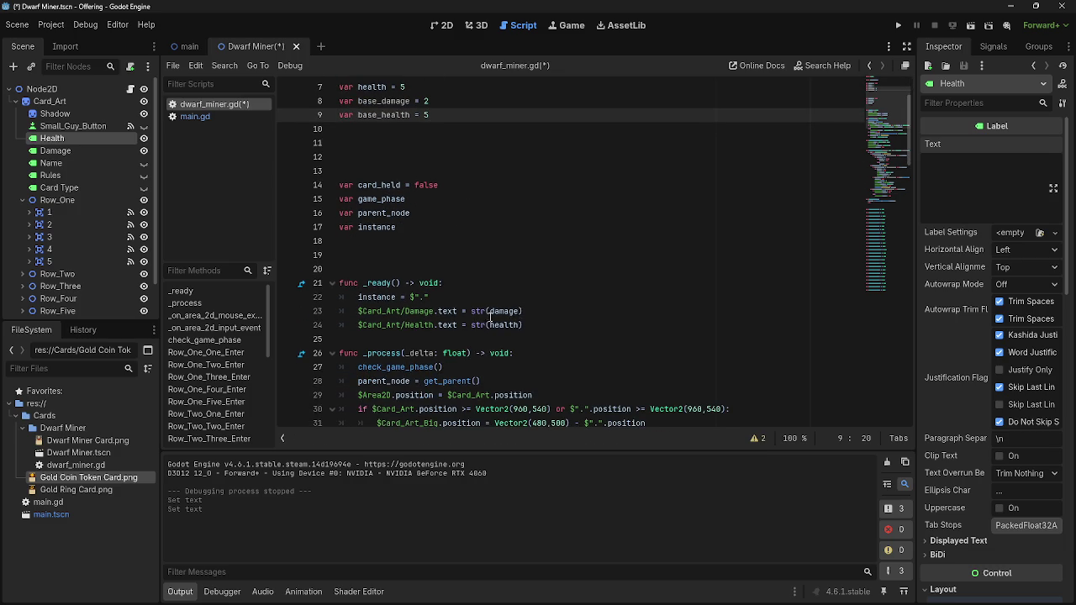
click(494, 312)
text(base_)
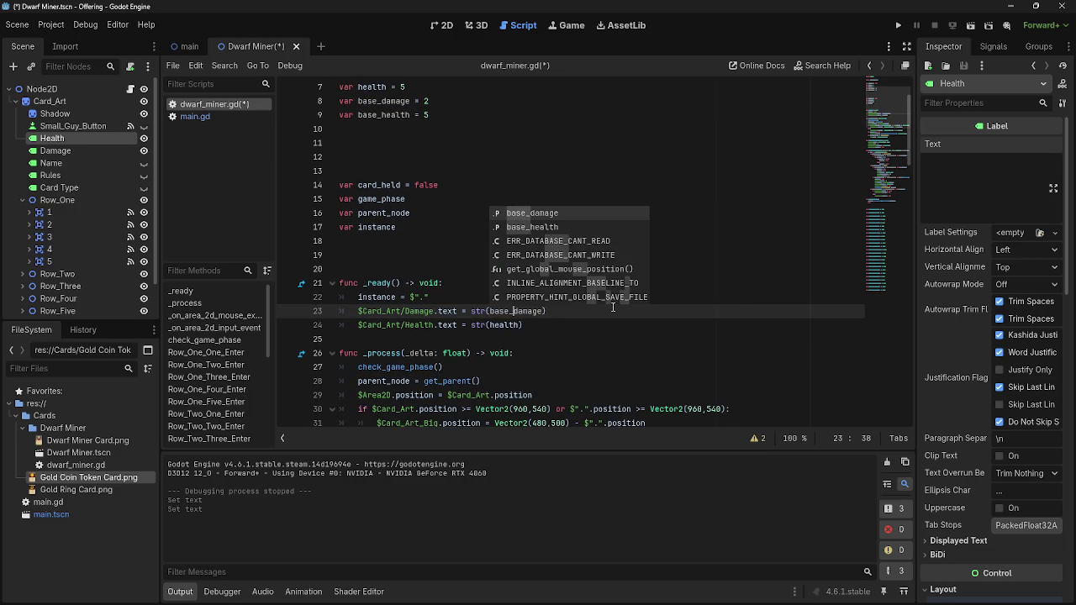
key(Tab)
Change the Health label's value to str(base_health), correcting the wrong autocomplete suffix.
click(494, 326)
text(base_)
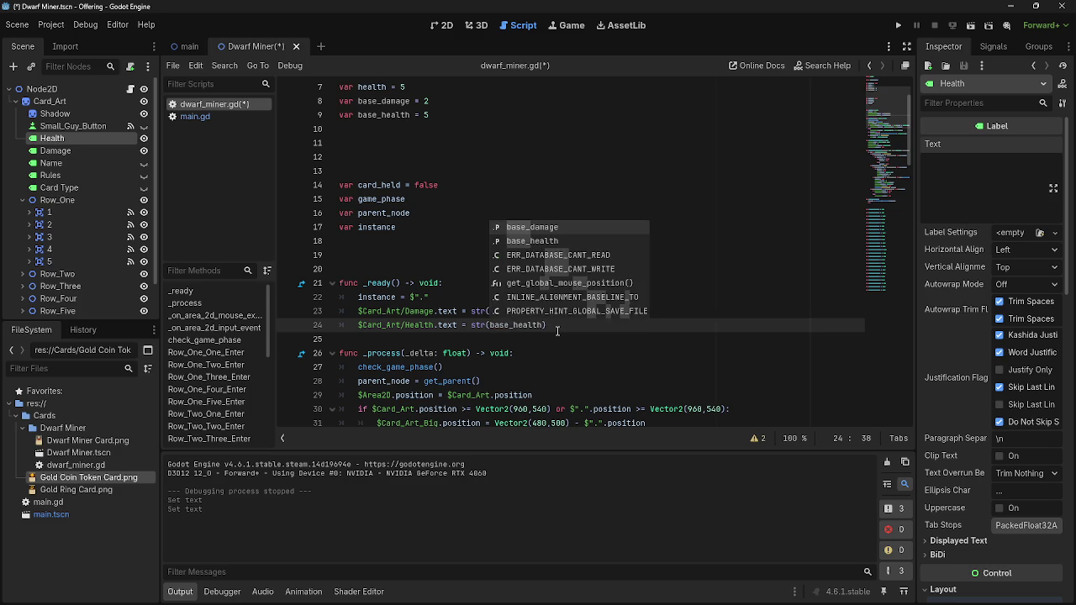
key(Tab)
drag(544, 326, 513, 326)
text(hea)
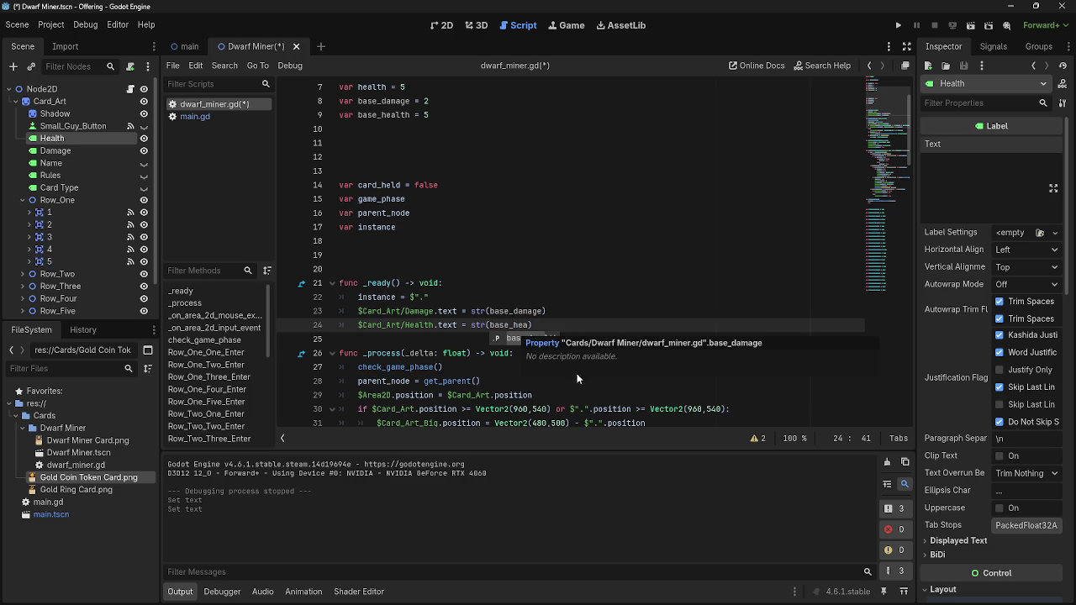
text(lth)
key(End)
scroll(576, 378, up, 2)
scroll(106, 221, down, 2)
drag(362, 185, 454, 188)
click(454, 188)
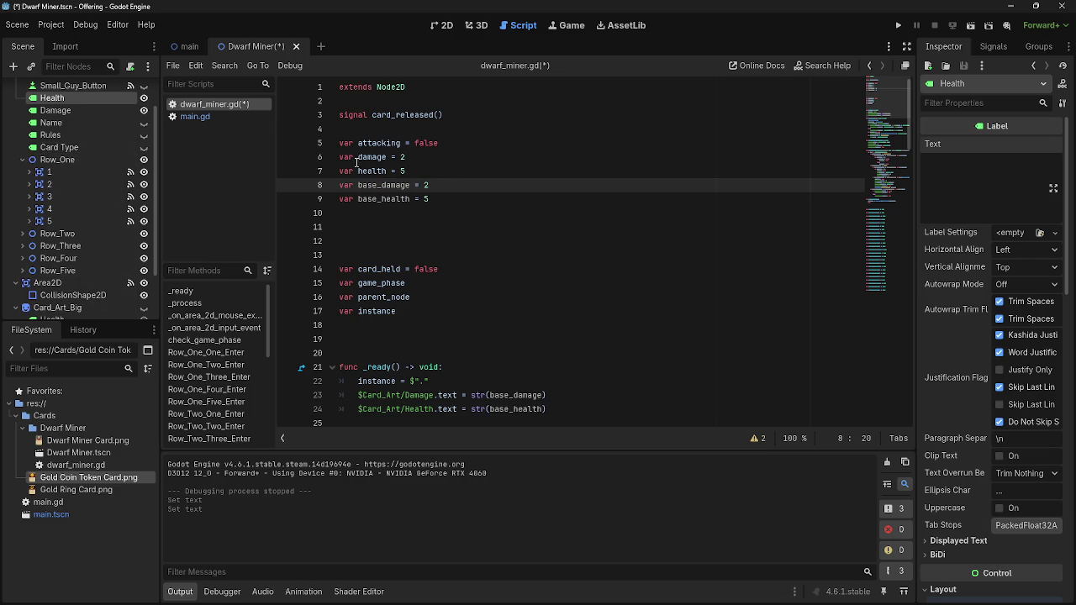
Inspect Card_Art_Big's Name, Rules and Damage labels, then run the project.
drag(358, 158, 405, 171)
click(406, 171)
scroll(70, 284, down, 3)
click(70, 284)
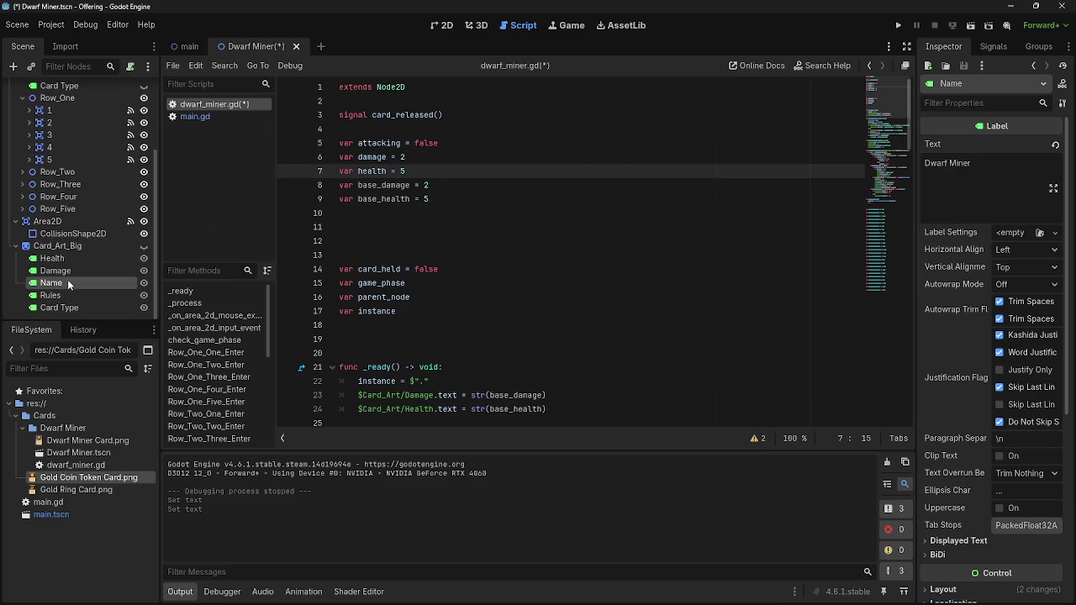
click(51, 295)
click(75, 270)
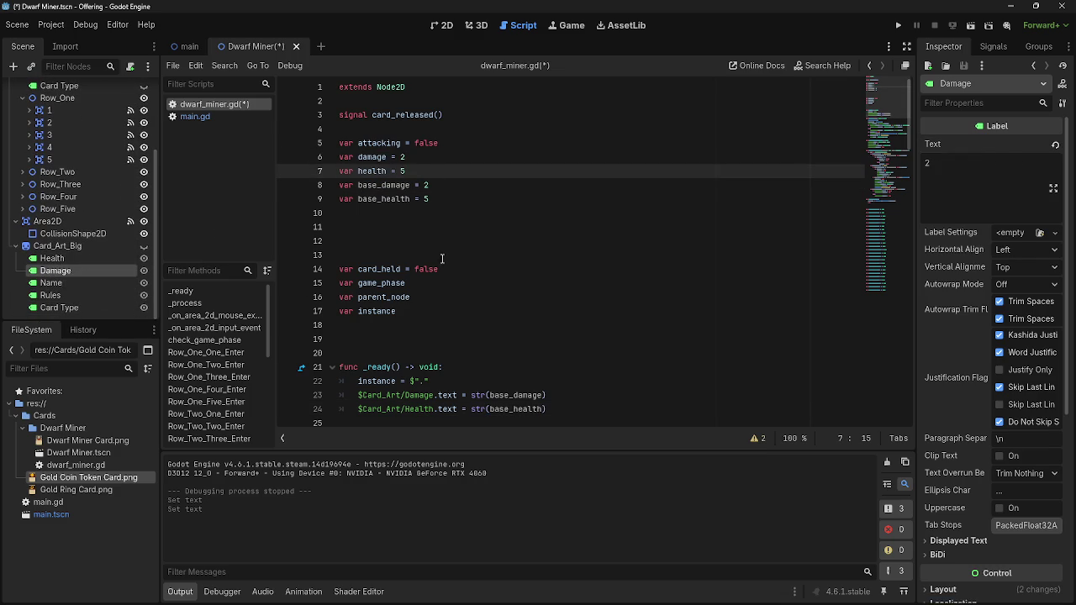
scroll(446, 268, down, 2)
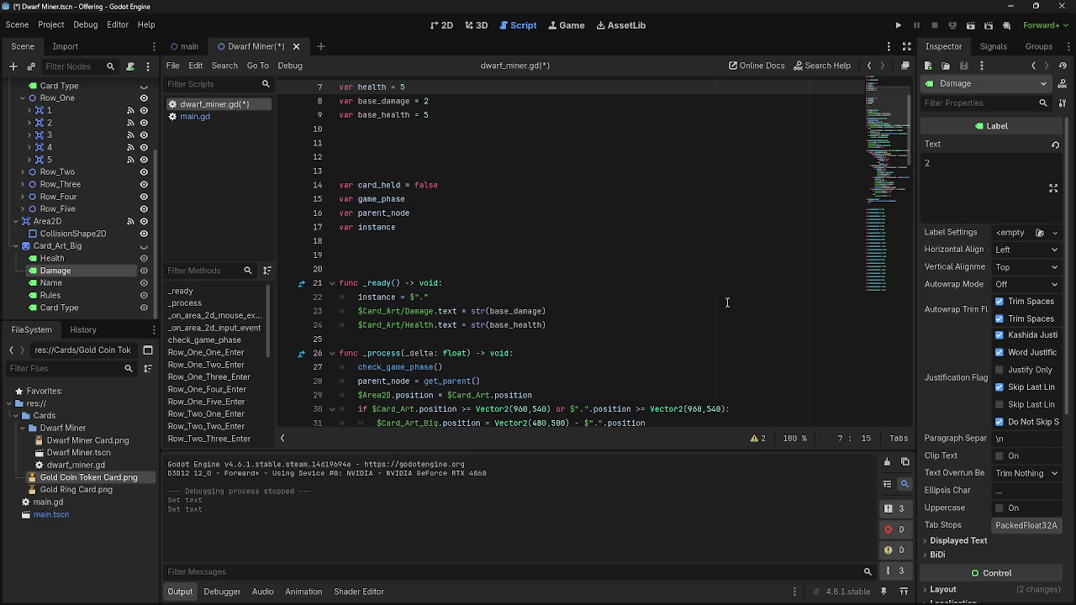
click(898, 26)
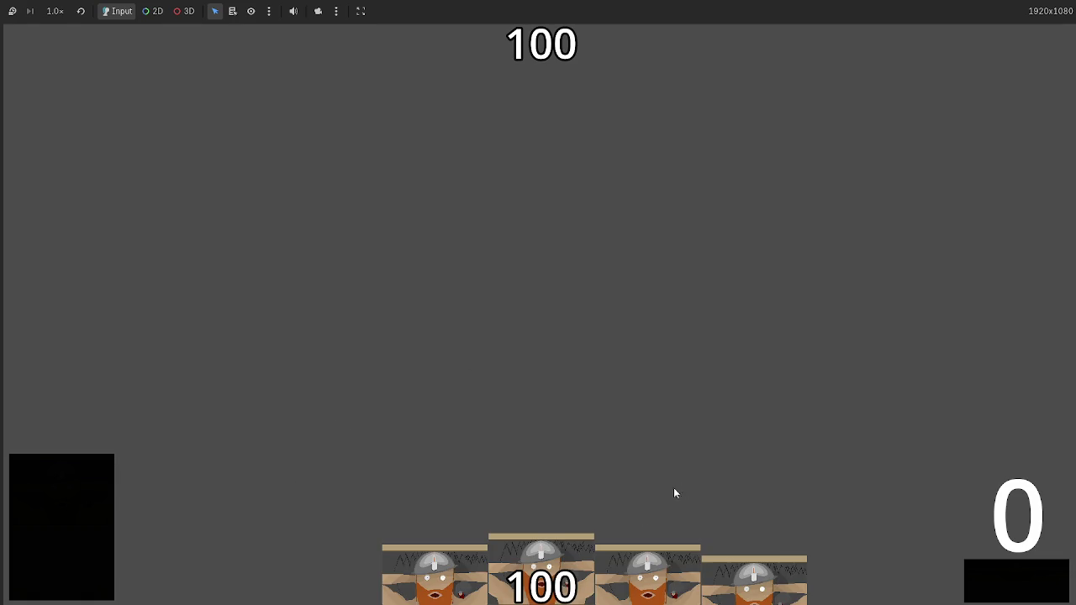
Play Dwarf Miner cards onto the board, confirm they show 2 and 5, then stop the game.
click(562, 570)
click(647, 576)
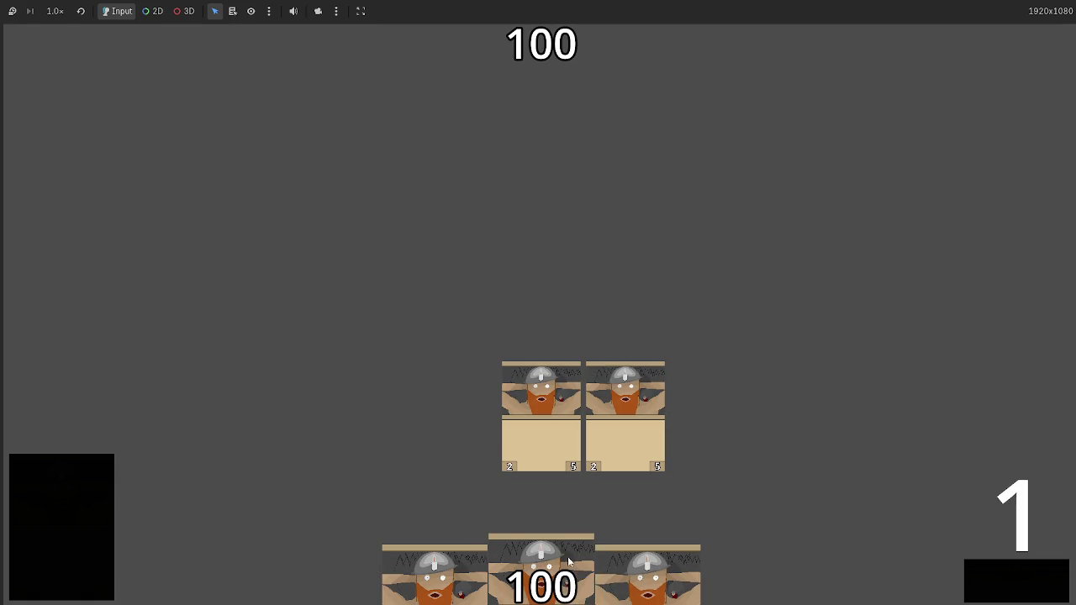
click(542, 572)
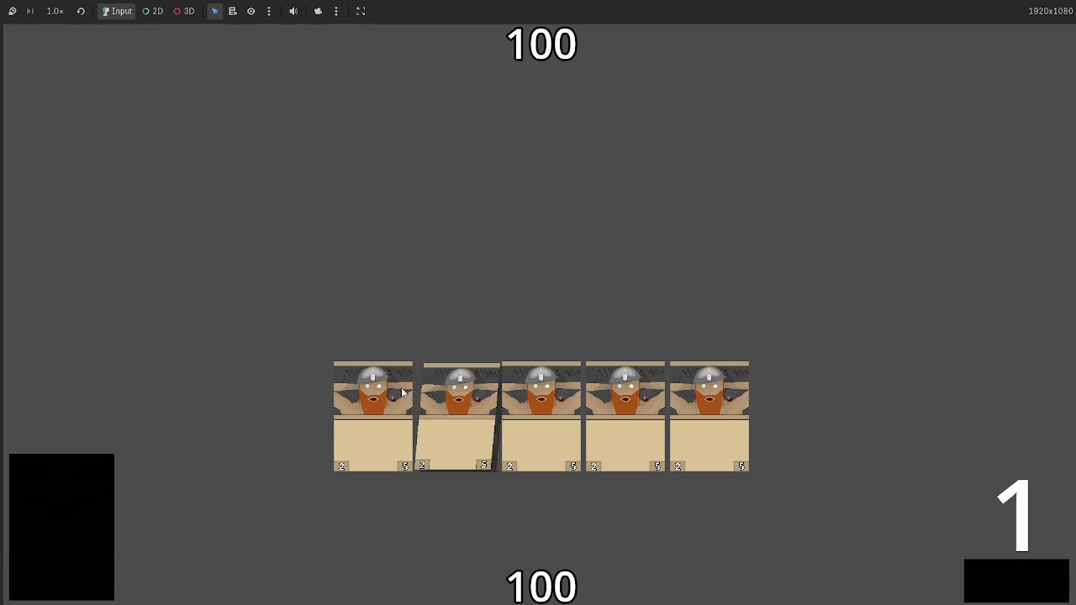
key(F8)
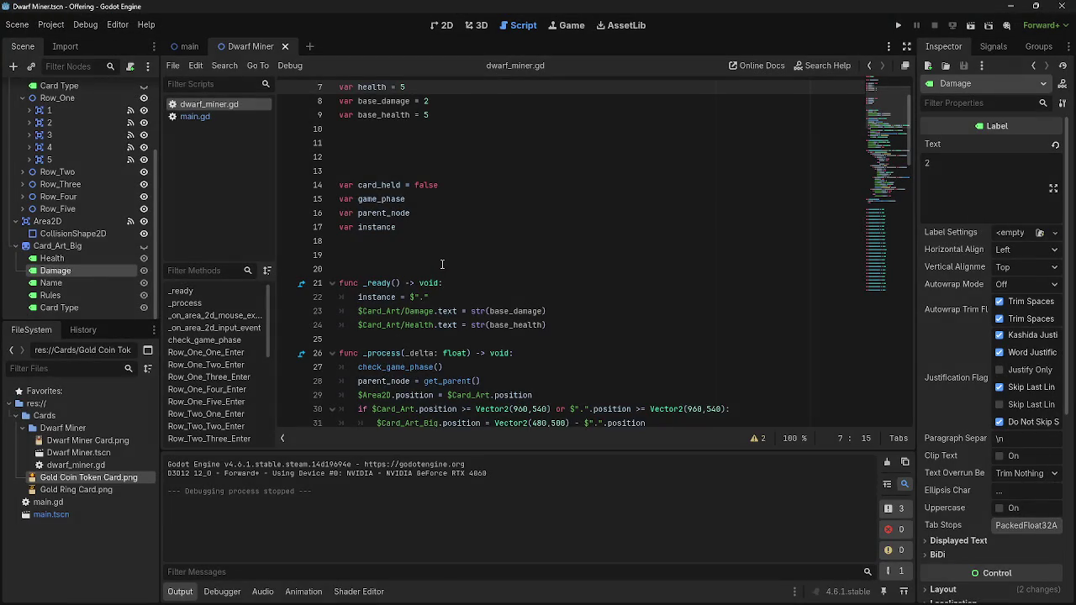
Tidy the blank lines between base_health and card_held.
scroll(443, 265, up, 2)
scroll(446, 275, down, 3)
scroll(467, 180, up, 3)
click(429, 240)
key(BackSpace)
key(BackSpace)
key(BackSpace)
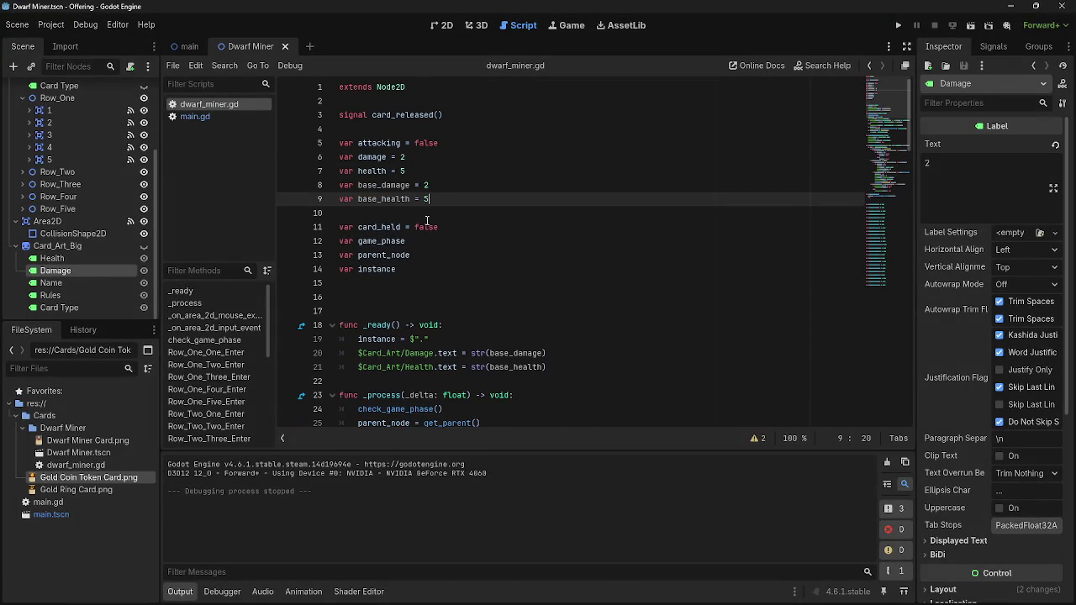
key(Return)
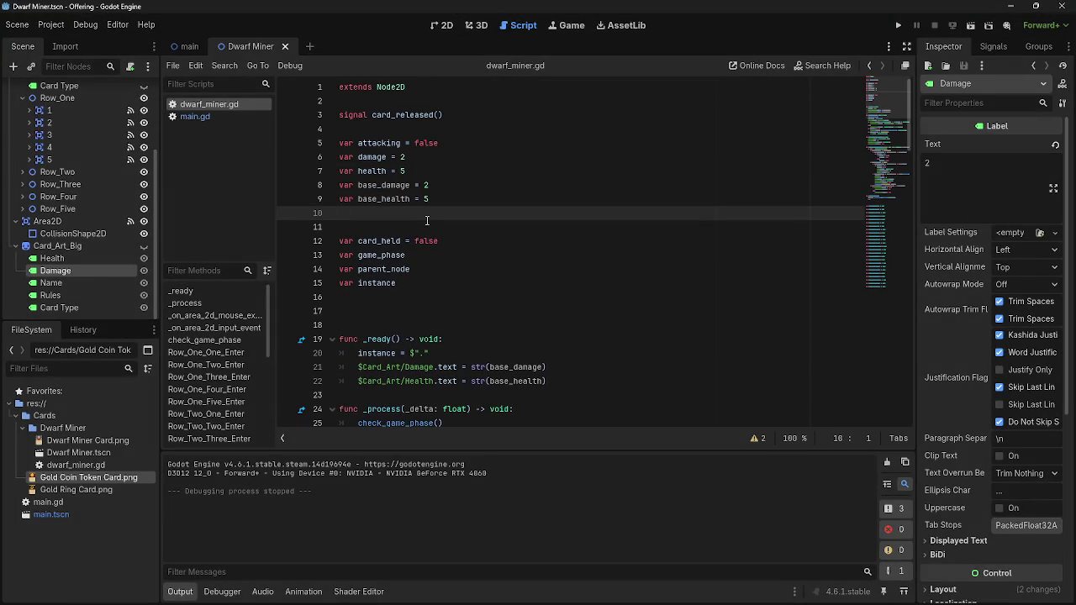
key(BackSpace)
key(Down)
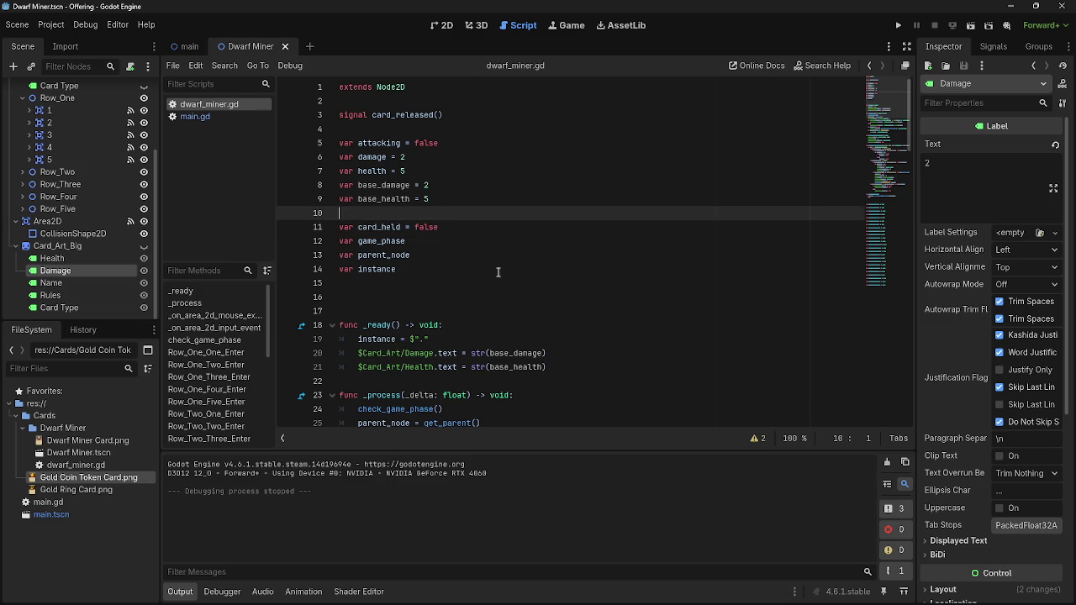
Add $Card_Art_Big/Damage.text = str(base_damage) in _ready.
scroll(540, 301, down, 1)
click(539, 299)
click(621, 325)
key(Return)
key(Return)
key(Up)
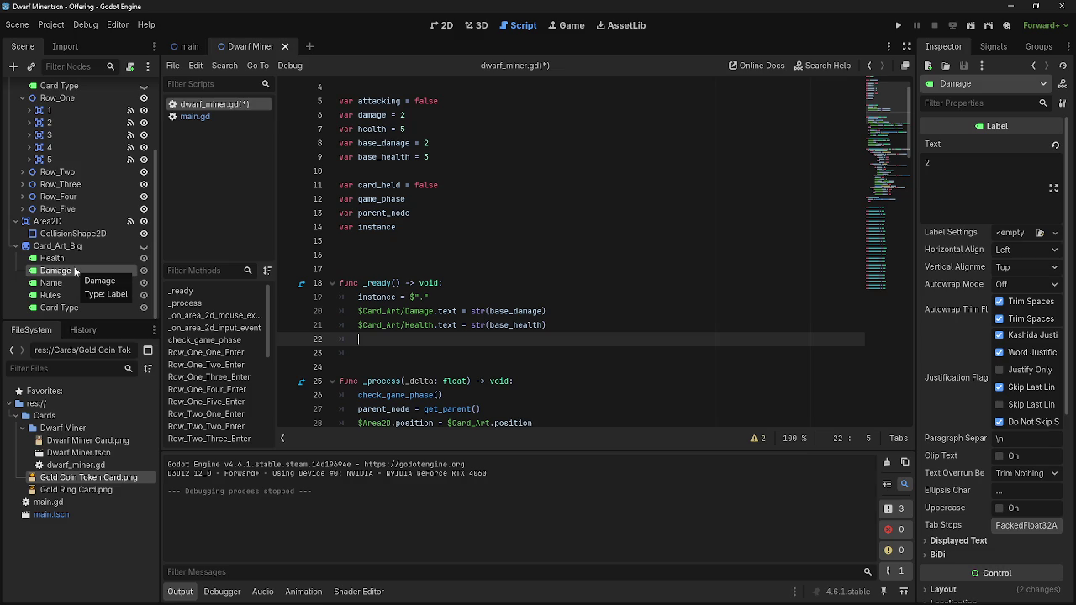
mouse_move(74, 270)
mouse_down()
mouse_move(498, 360)
mouse_move(498, 340)
mouse_up()
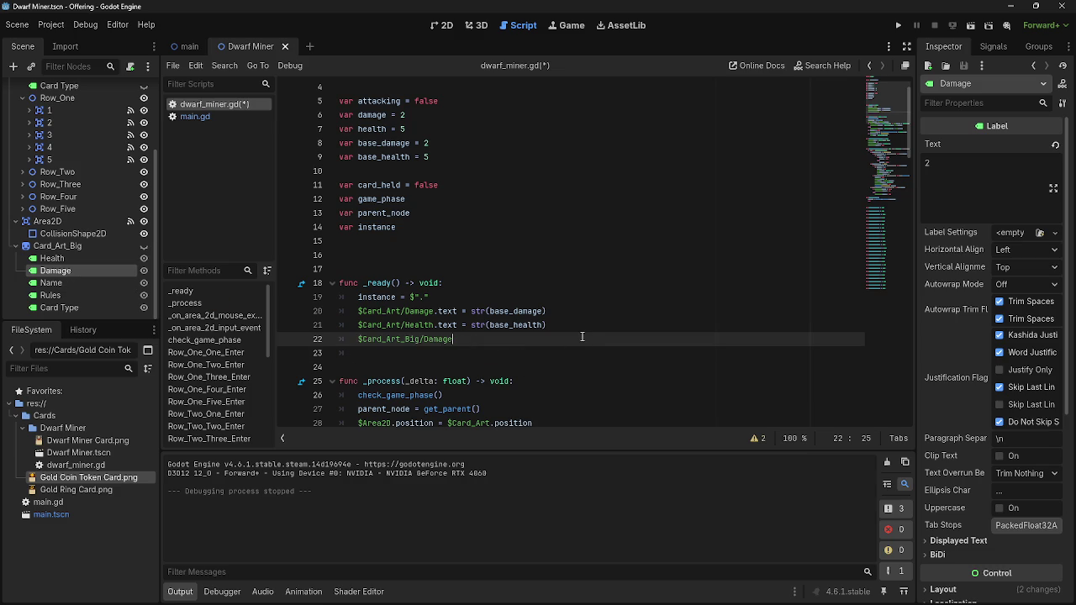
text(.et)
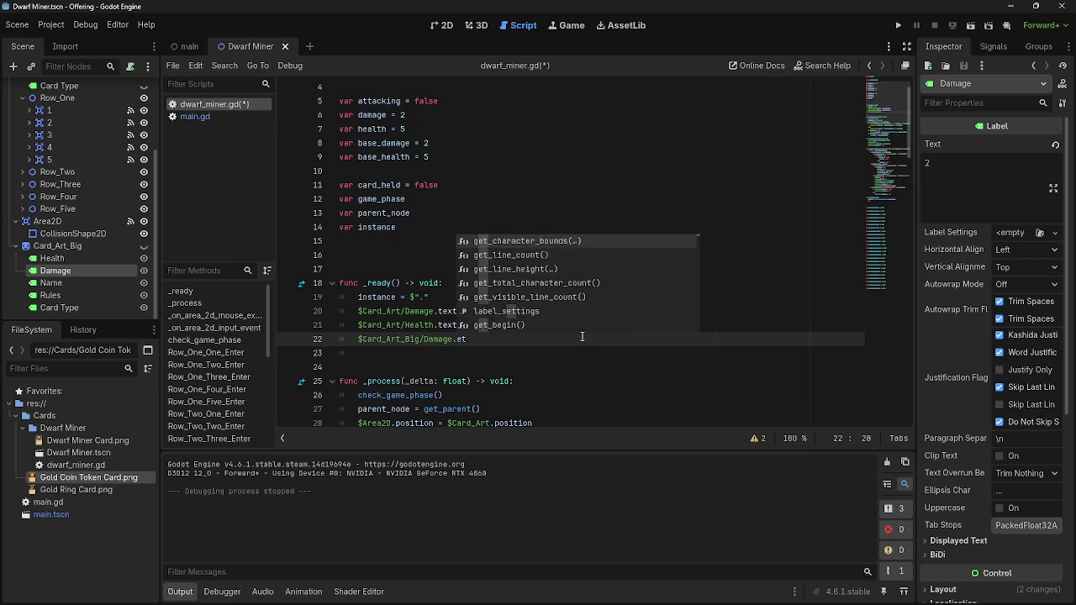
text(ext = )
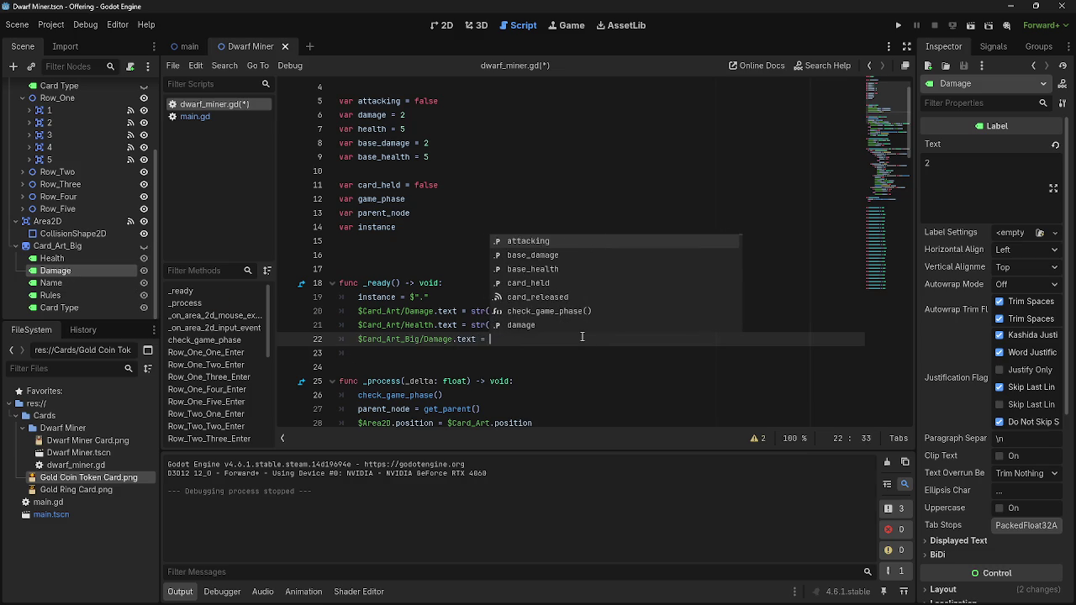
text(str()
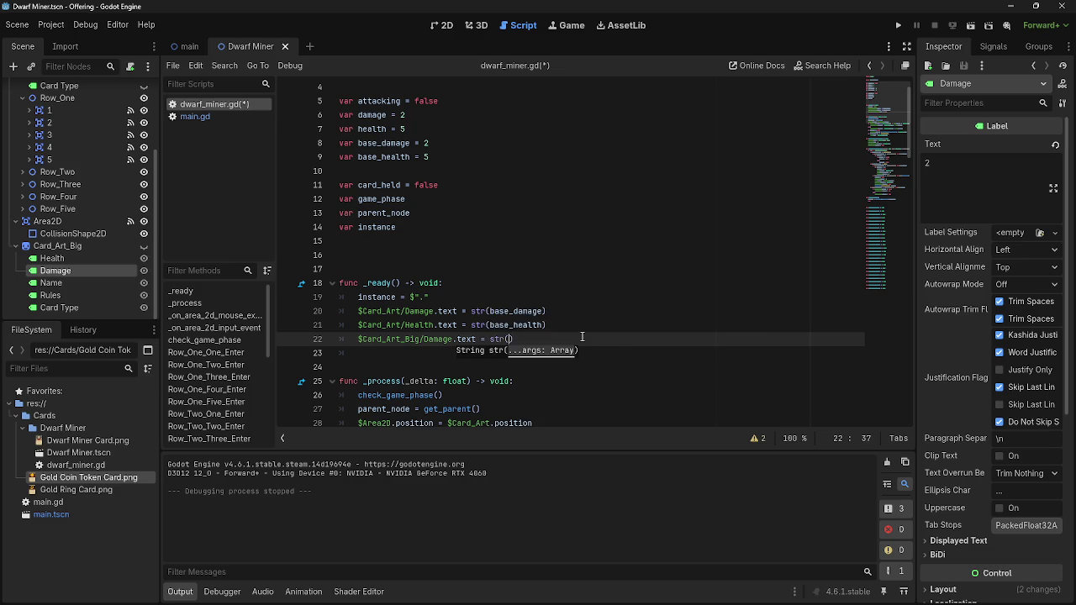
text(base)
key(Return)
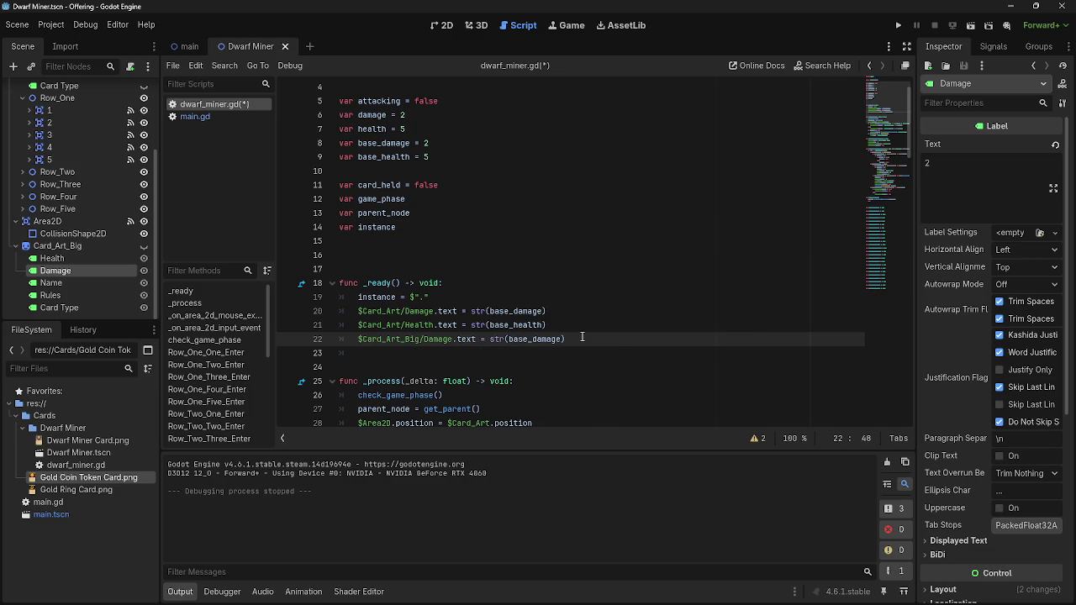
key(Down)
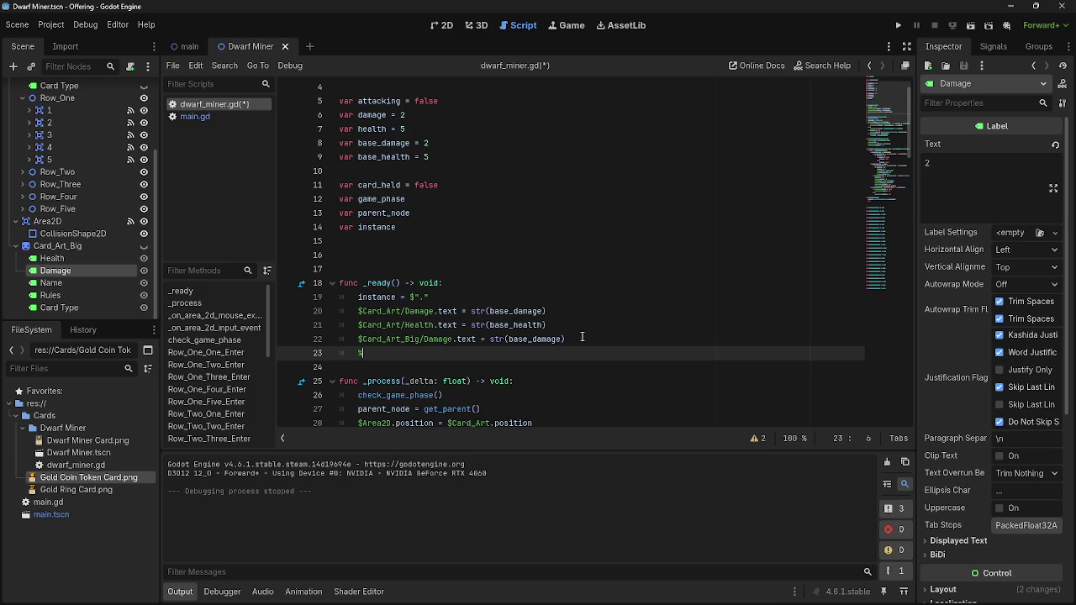
key(BackSpace)
Add $Card_Art_Big/Health.text = str(base_health) on the next line.
drag(52, 258, 404, 353)
text(.te)
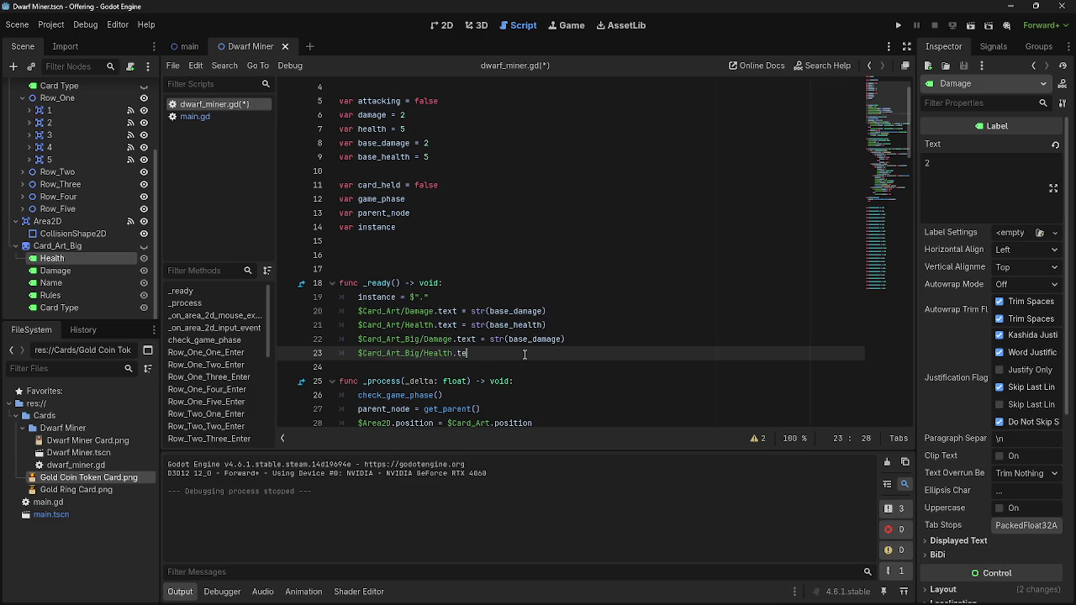
text(xt = str)
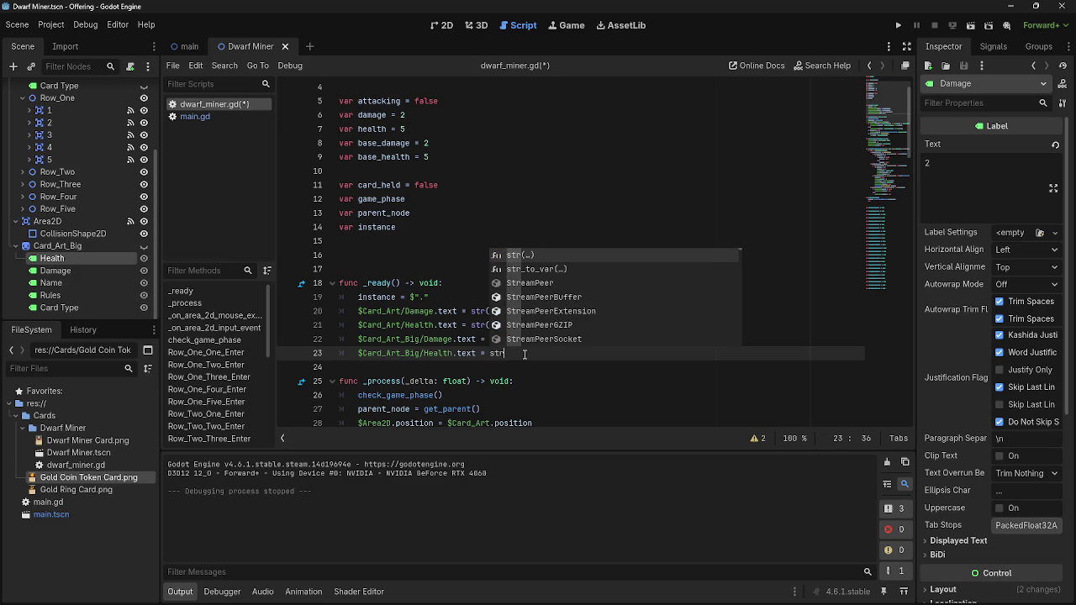
text(()
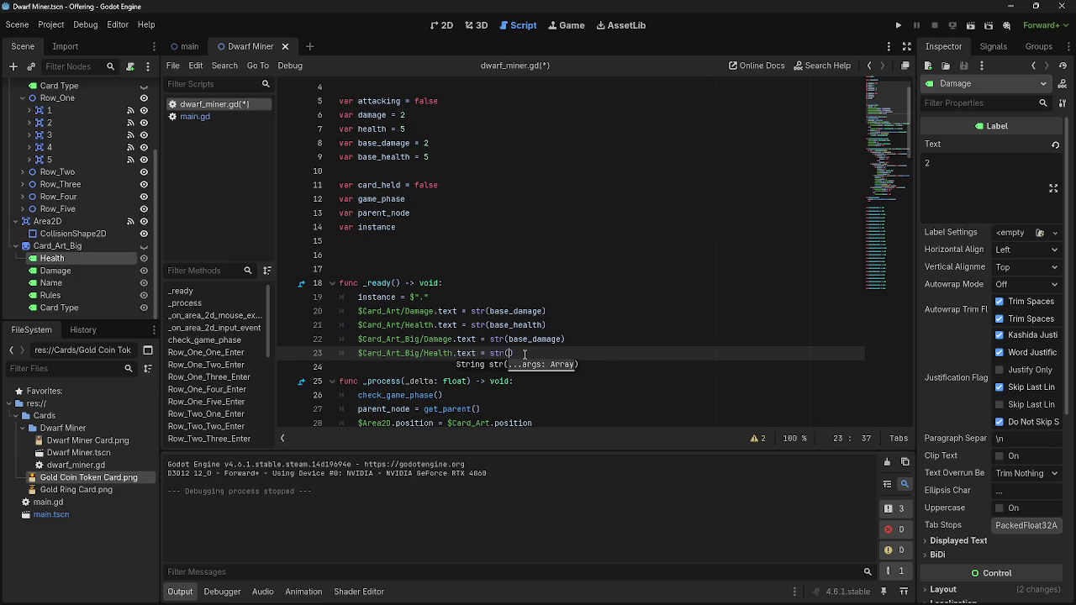
text(base)
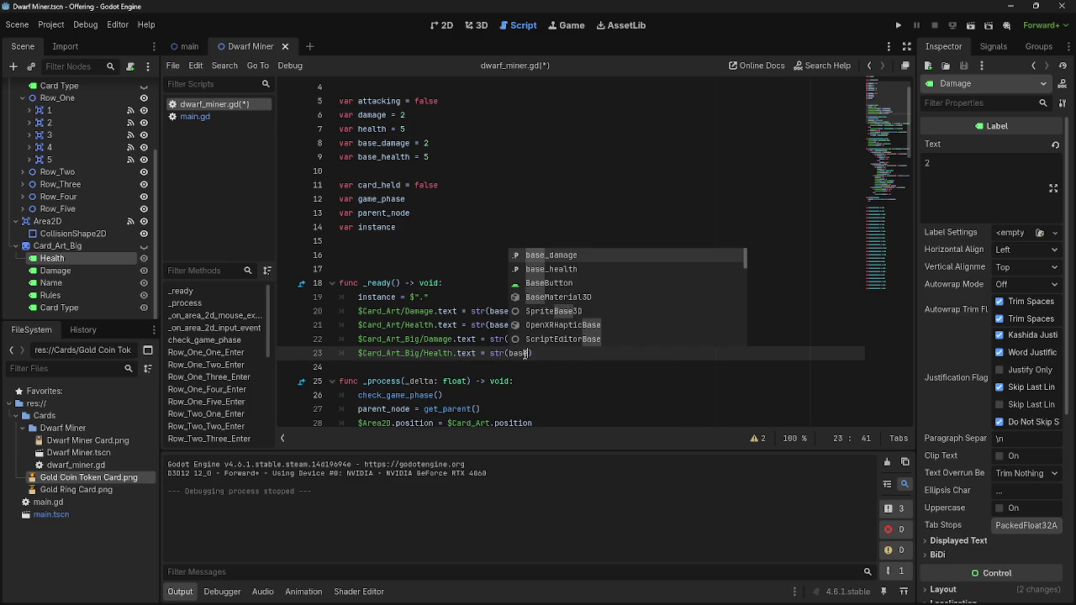
key(Down)
key(Return)
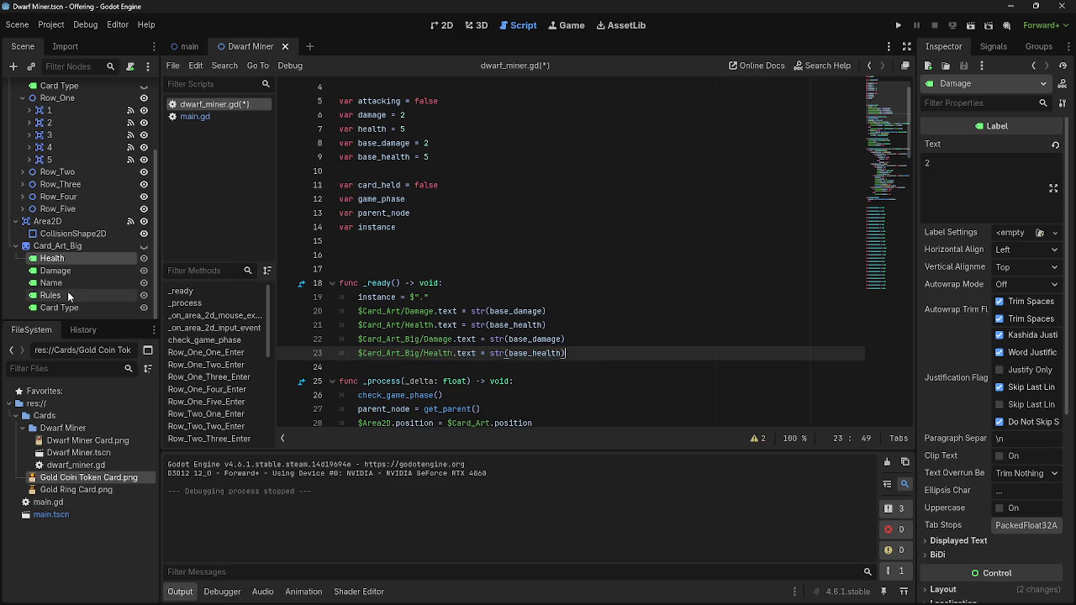
scroll(77, 281, up, 5)
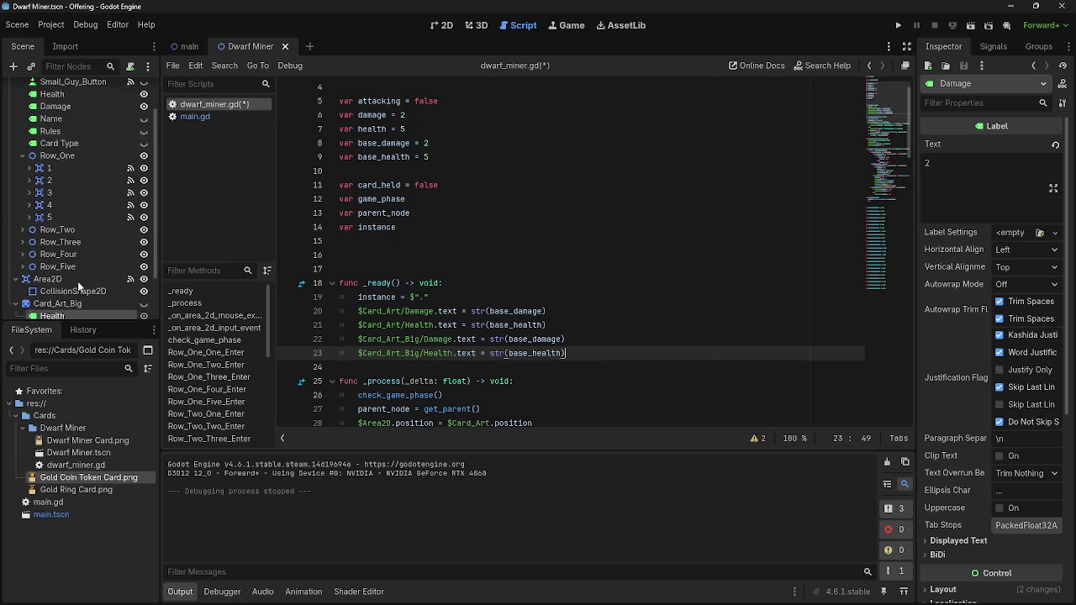
Check the Dwarf Miner card in the 2D view, then switch to the main scene.
scroll(553, 383, up, 1)
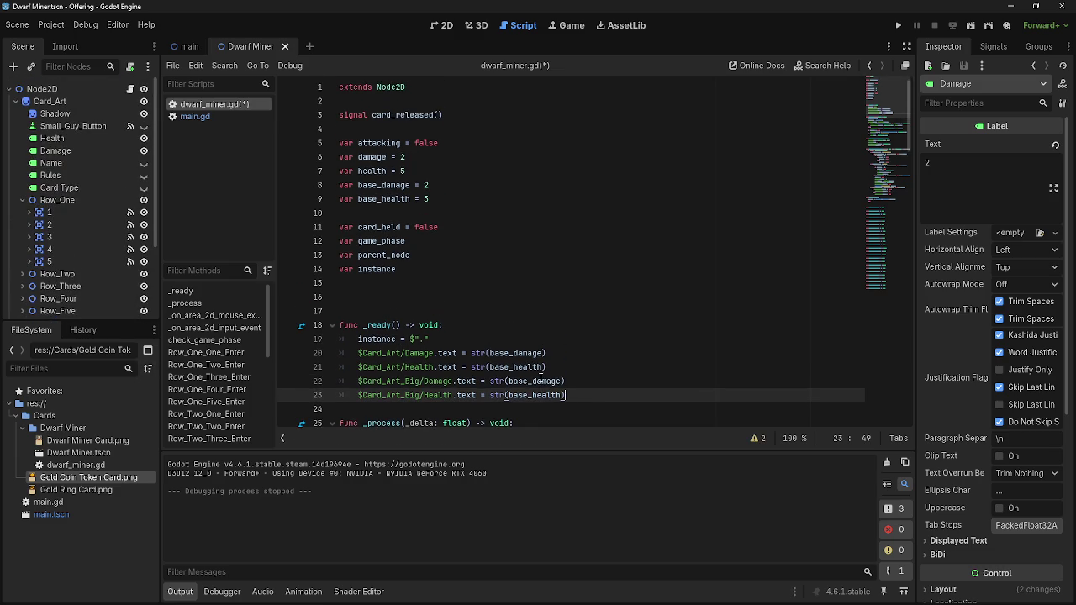
scroll(541, 378, down, 6)
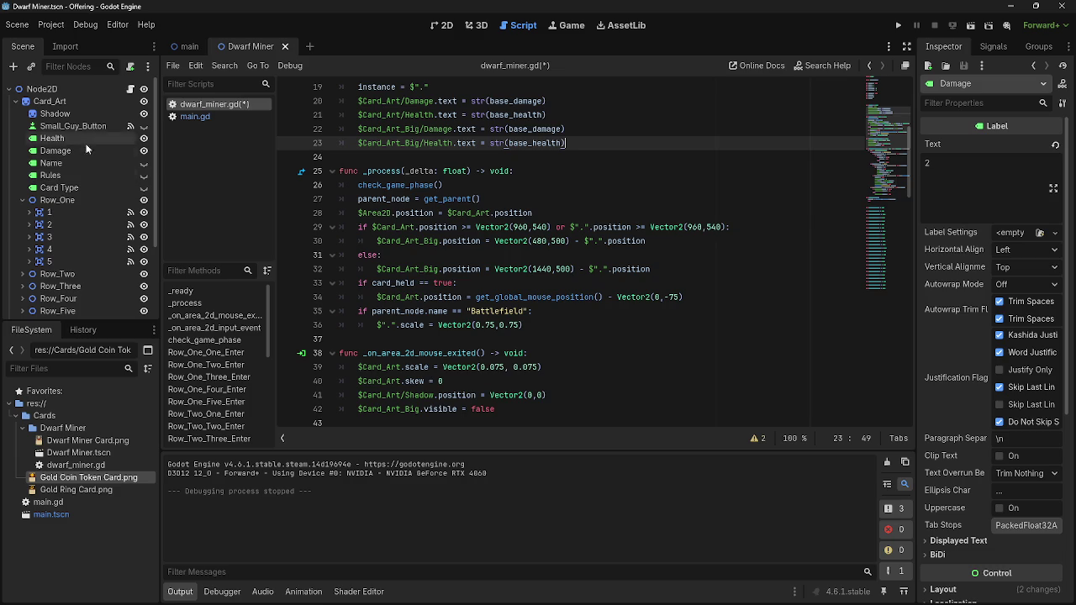
scroll(547, 252, up, 6)
click(443, 25)
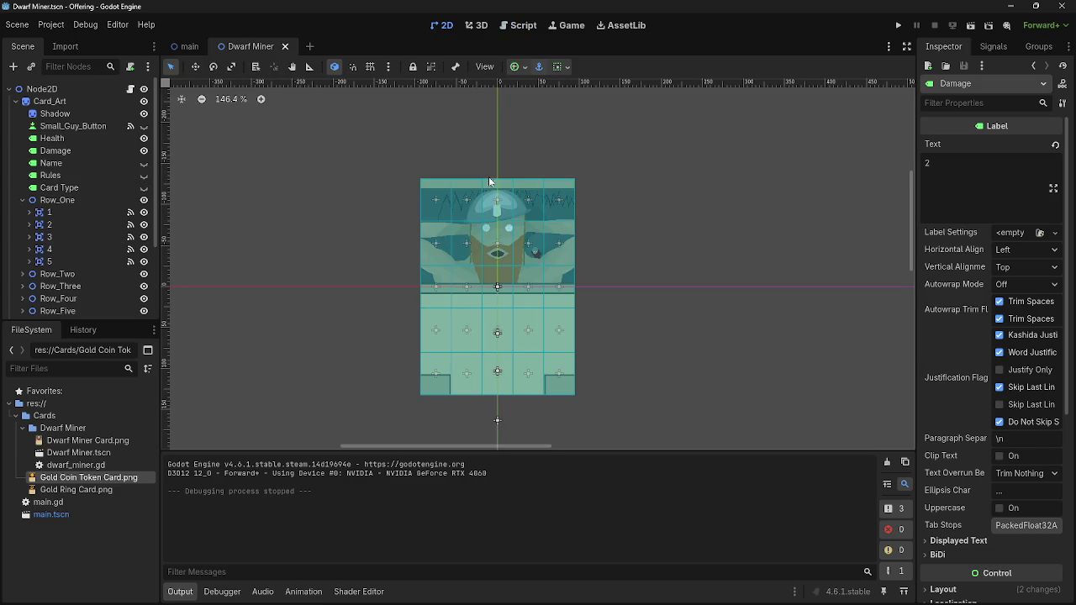
scroll(369, 193, down, 5)
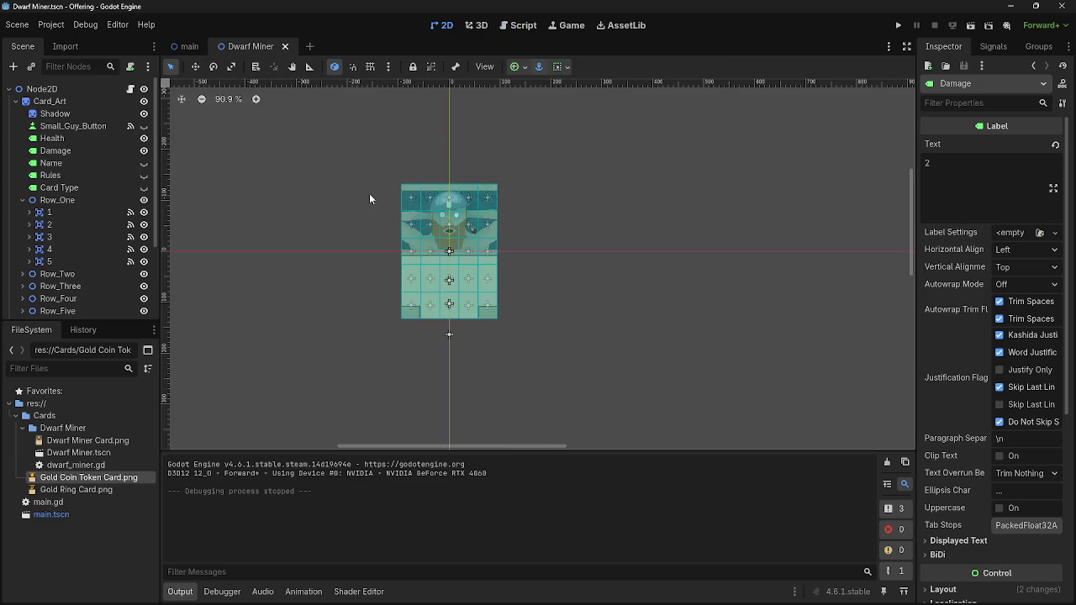
scroll(293, 162, down, 10)
scroll(293, 173, up, 12)
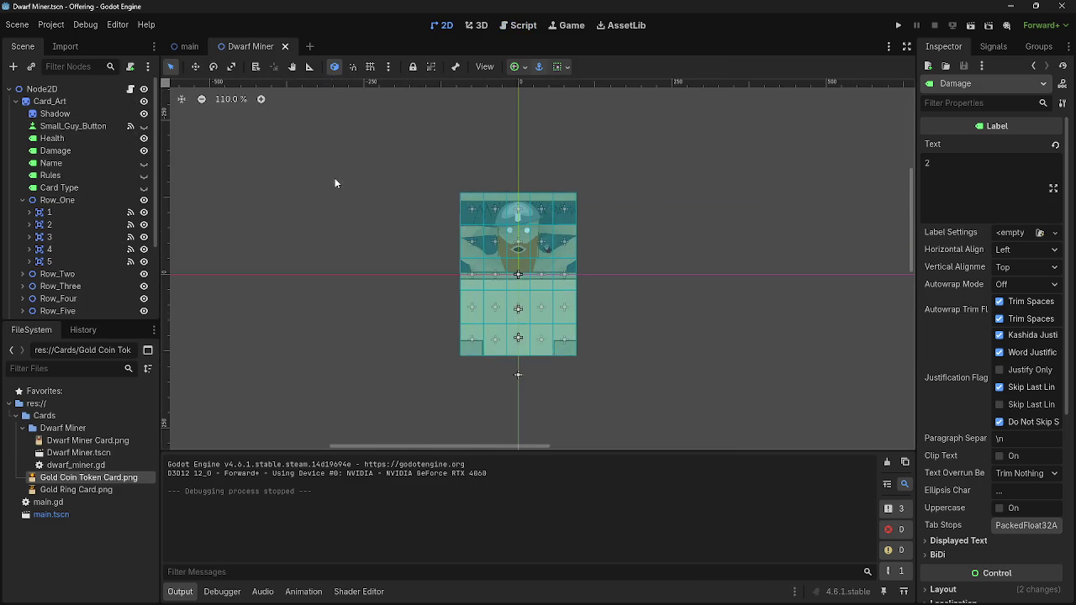
click(518, 25)
click(188, 47)
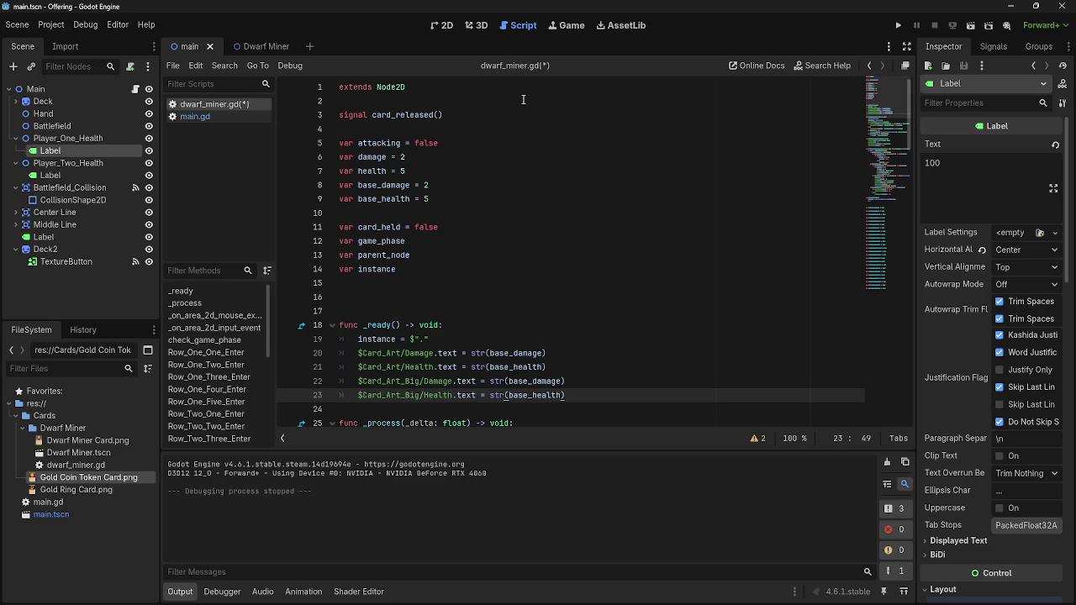
In main.gd, close the deal_combat_damage call's parenthesis and clear stray empty lines below it.
click(195, 116)
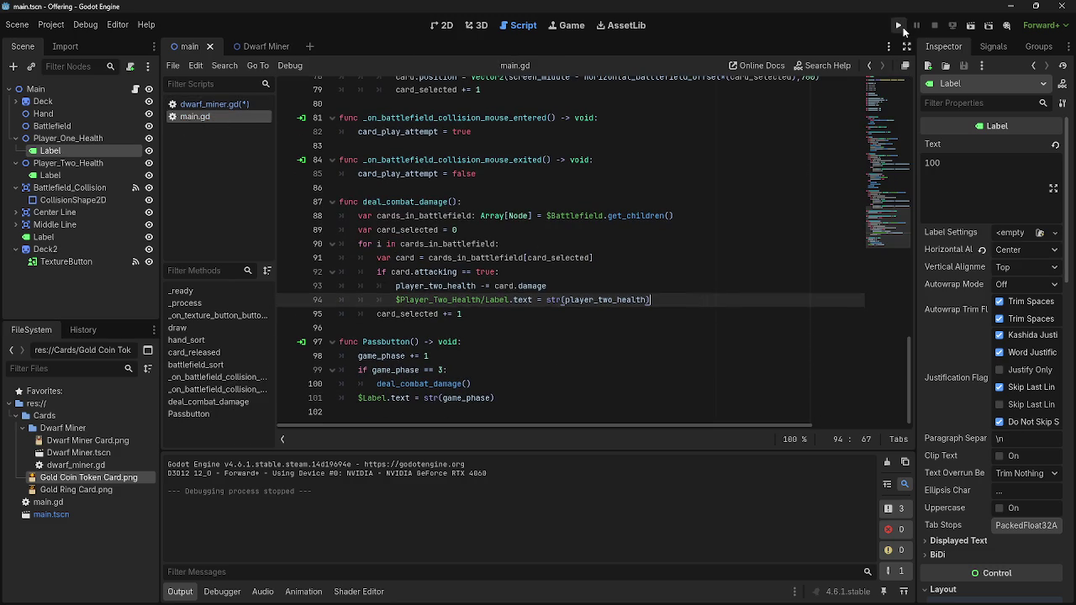
click(481, 380)
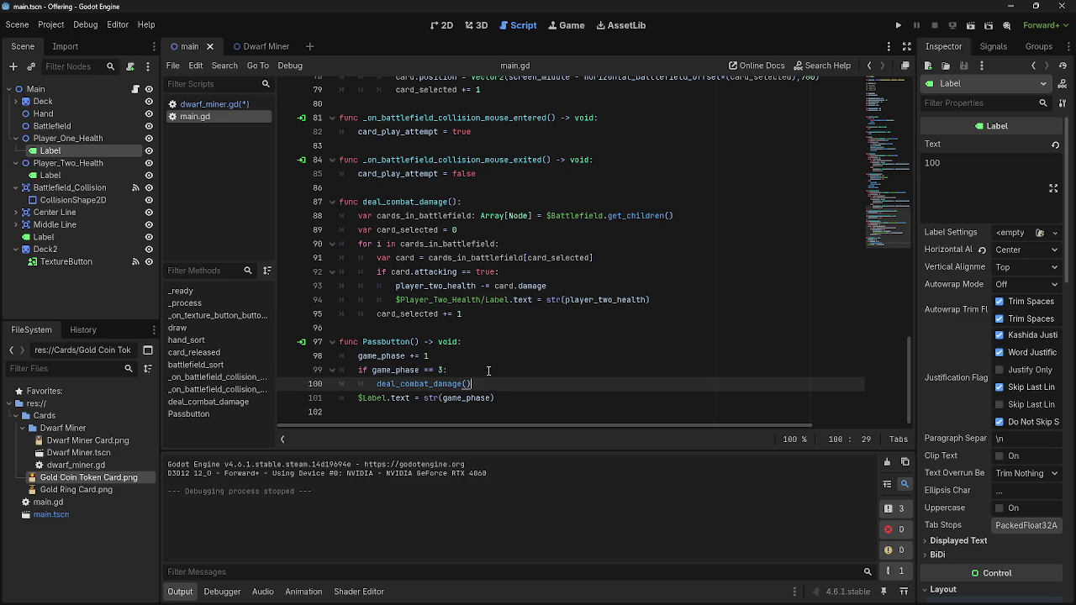
click(537, 401)
key(Return)
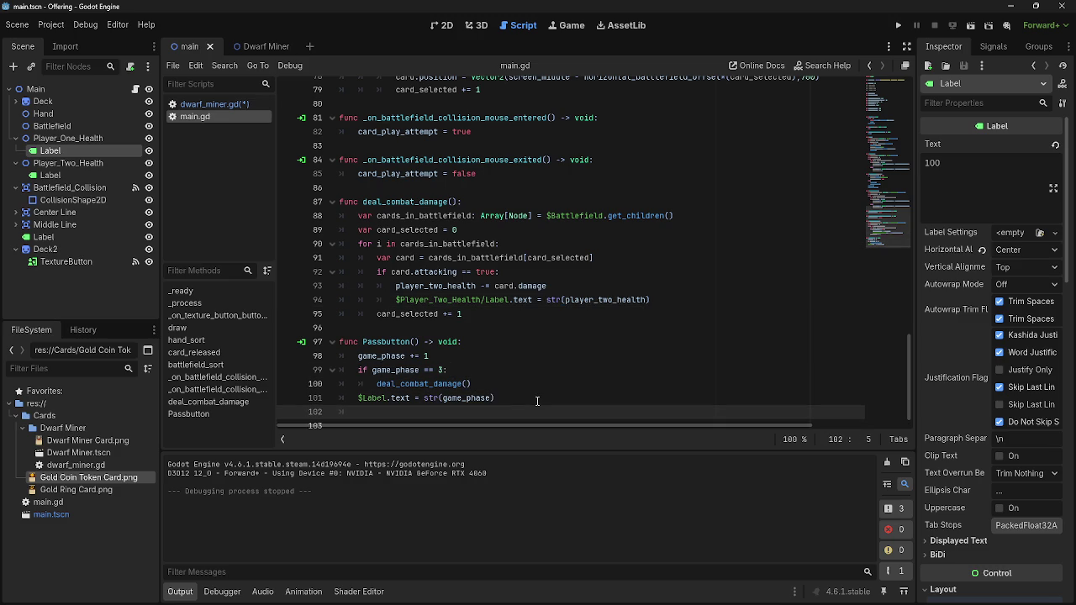
click(535, 387)
key(Left)
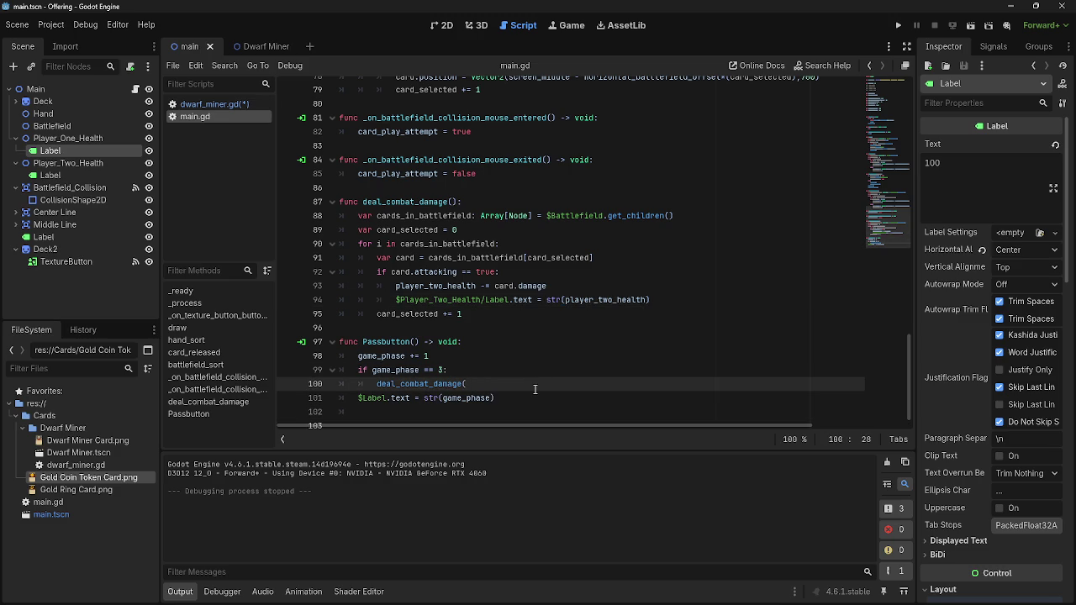
text())
click(531, 396)
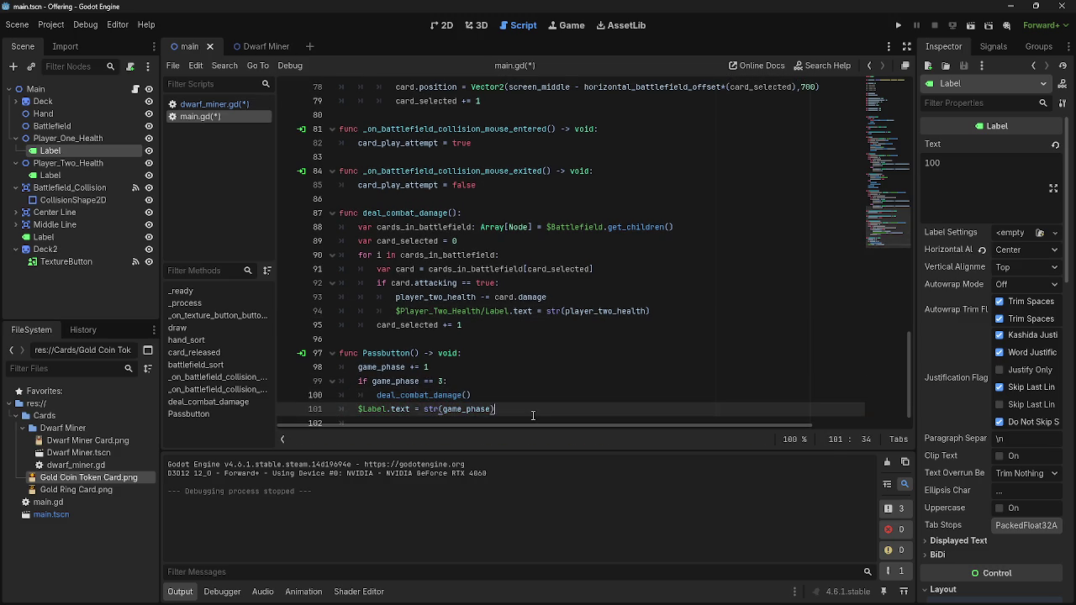
click(528, 396)
key(BackSpace)
click(535, 370)
click(535, 397)
key(BackSpace)
click(539, 370)
key(Return)
key(BackSpace)
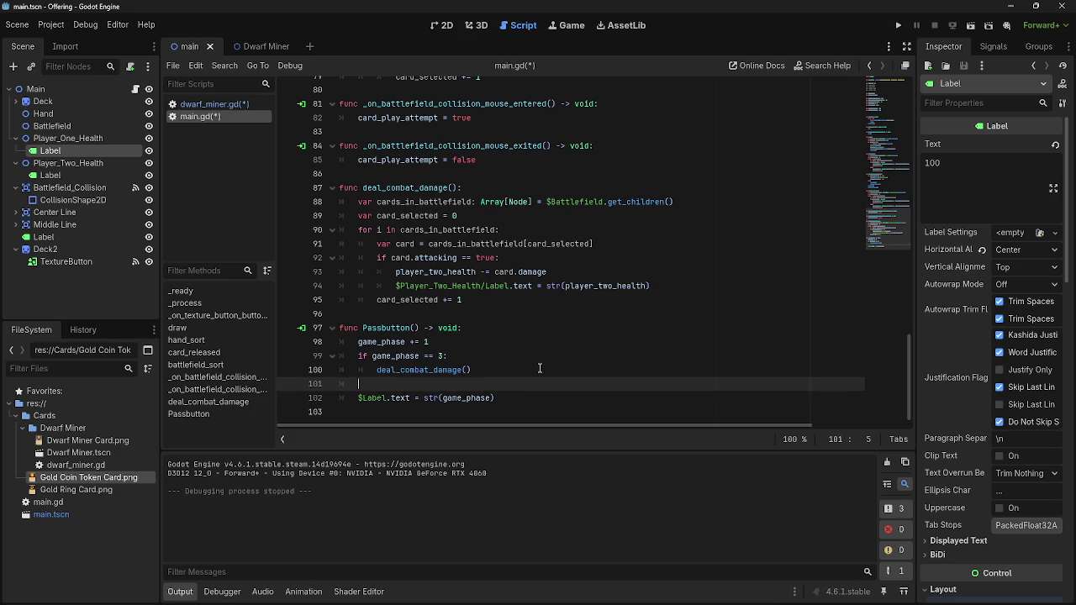
Add an 'if game_phase <= 3:' branch that sets 'game_phase = 0'.
text(if )
text(game )
text(_phase)
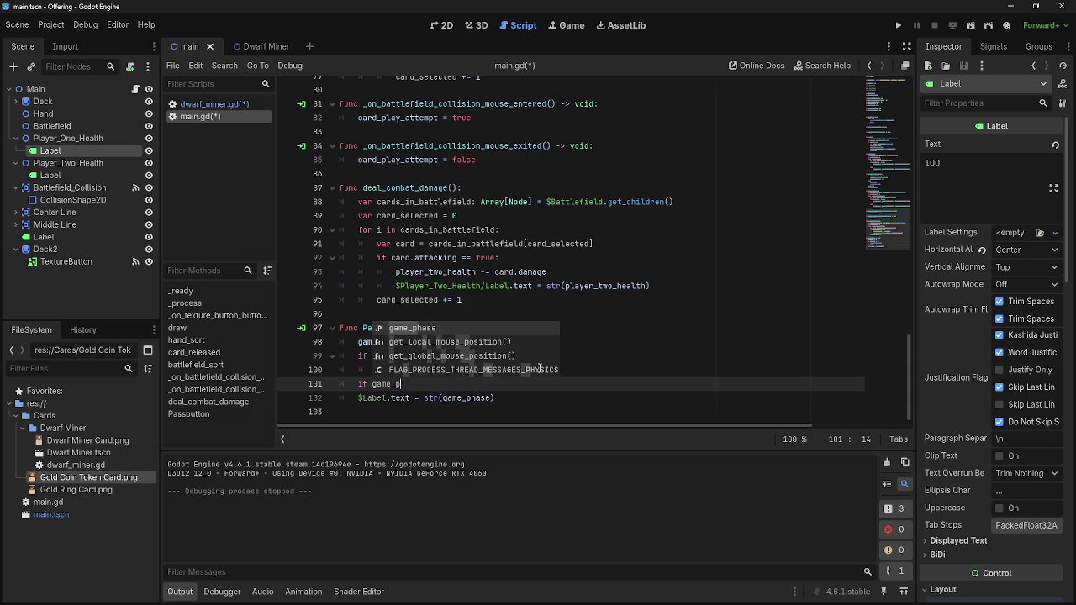
text(<= 3)
key(BackSpace)
text(4)
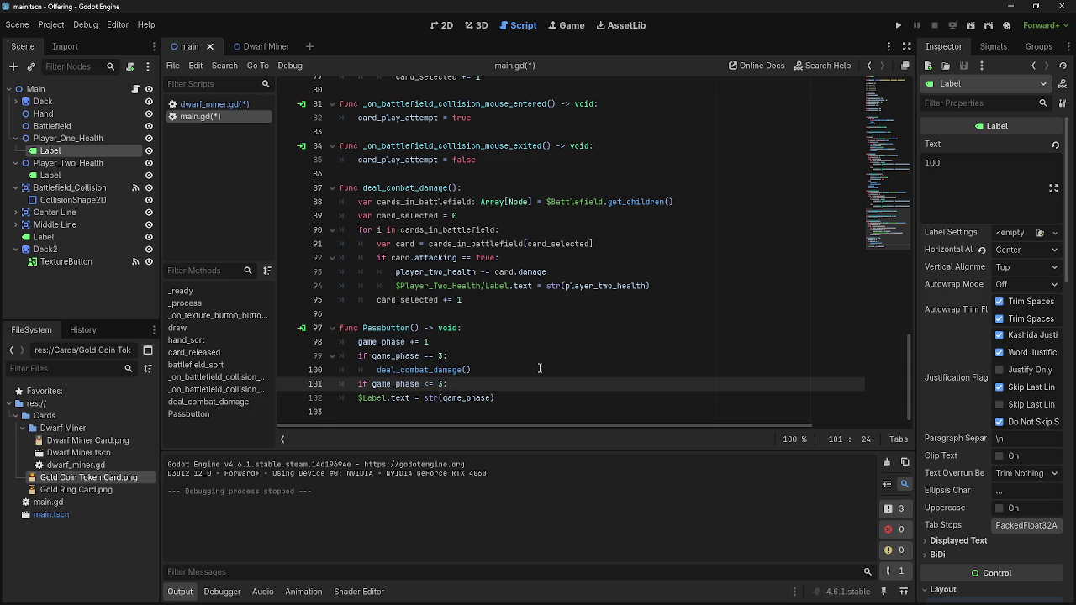
key(Return)
text(game)
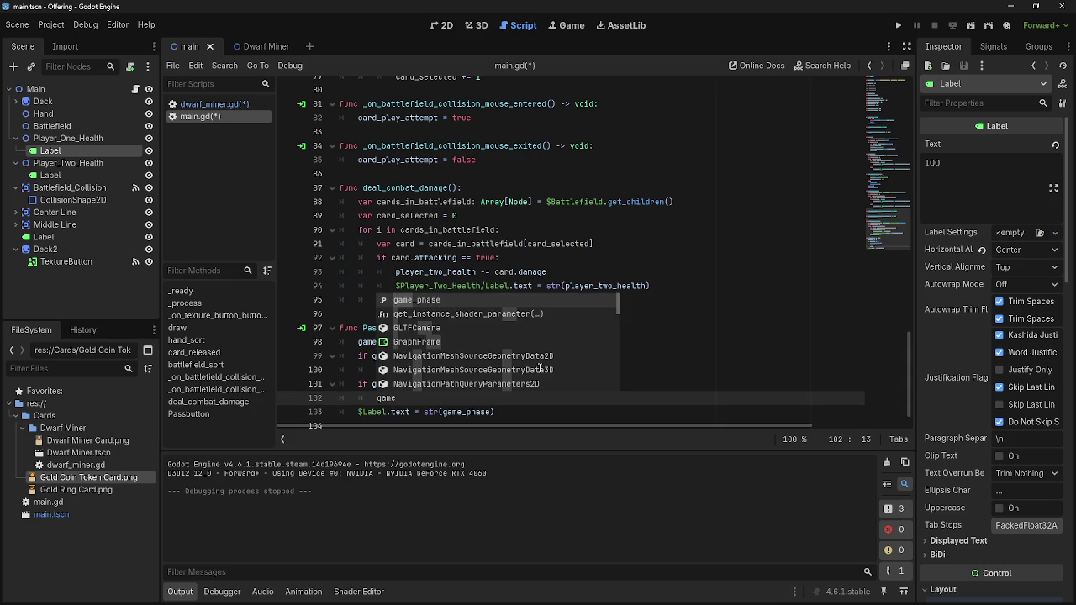
text(_phase =)
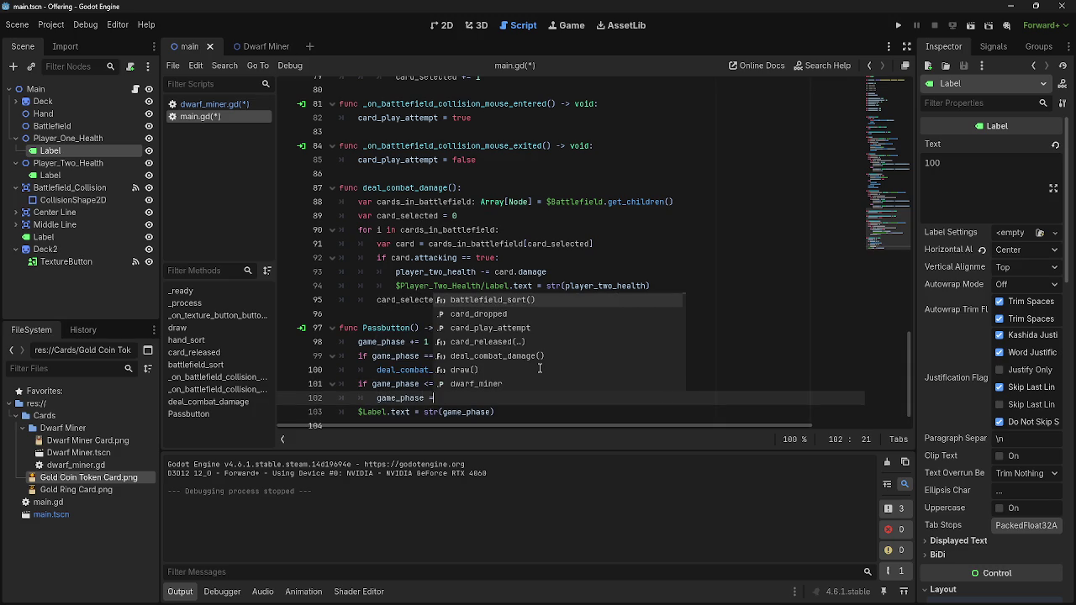
text( 0)
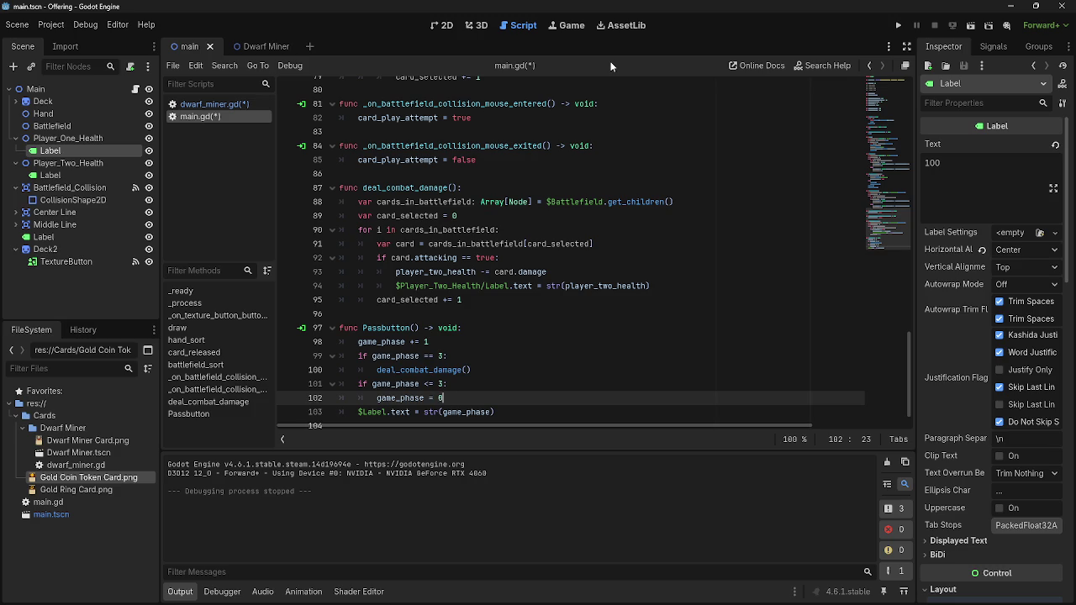
Call draw() twice inside the phase-reset branch.
scroll(601, 346, up, 10)
scroll(601, 345, down, 10)
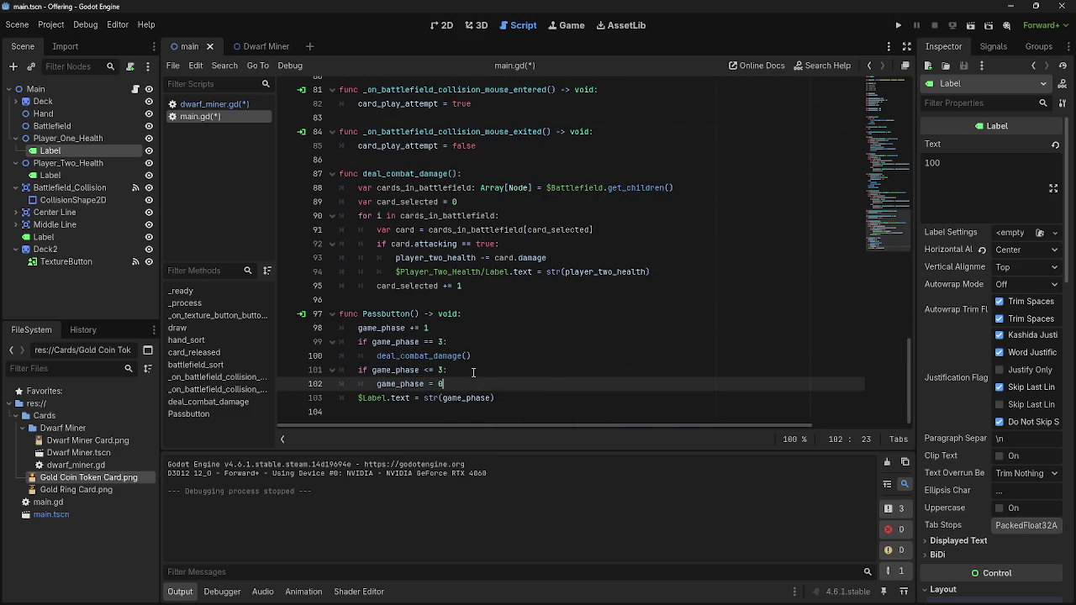
key(Return)
scroll(474, 373, up, 6)
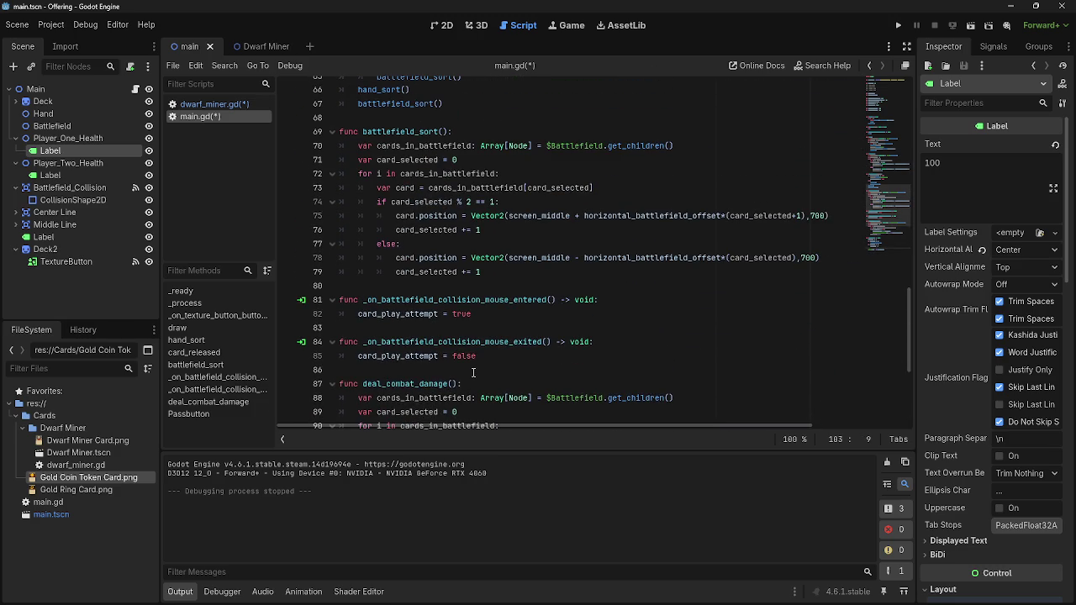
scroll(473, 373, down, 6)
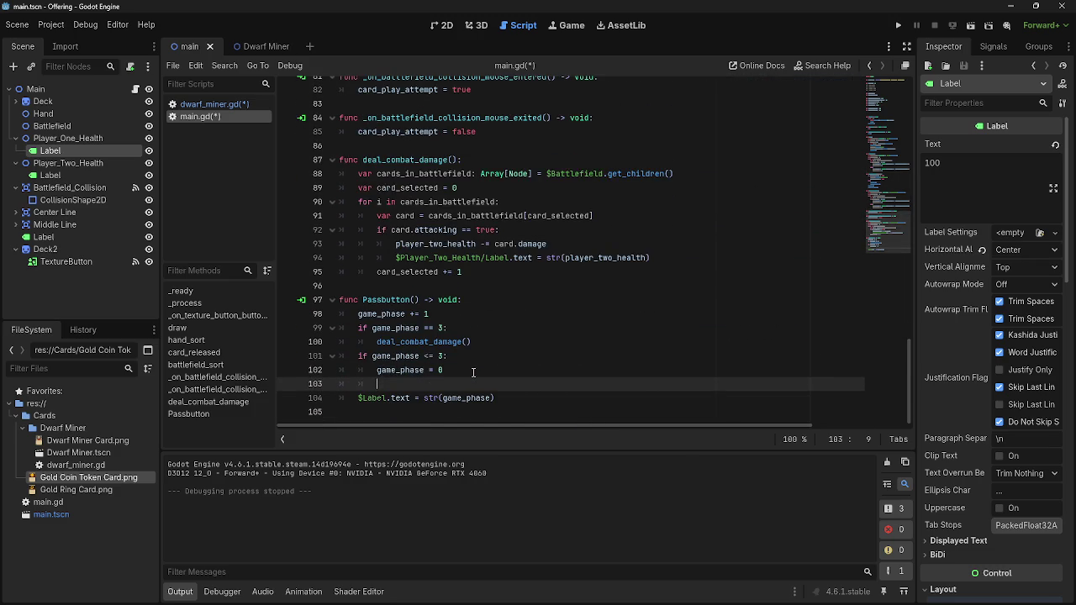
text(draw)
key(Return)
key(Return)
text(draw)
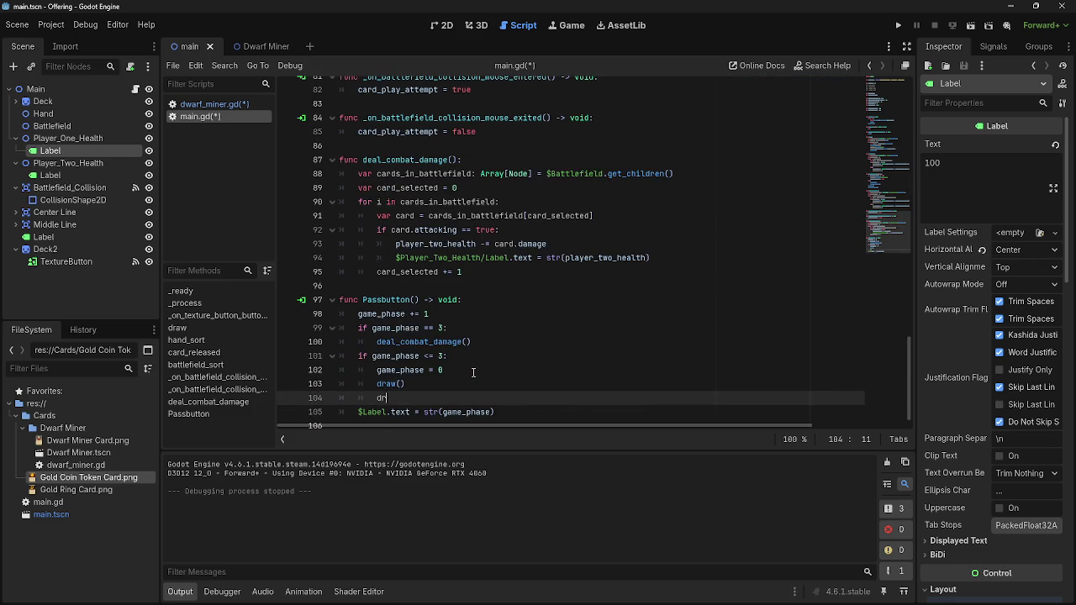
key(Return)
click(897, 27)
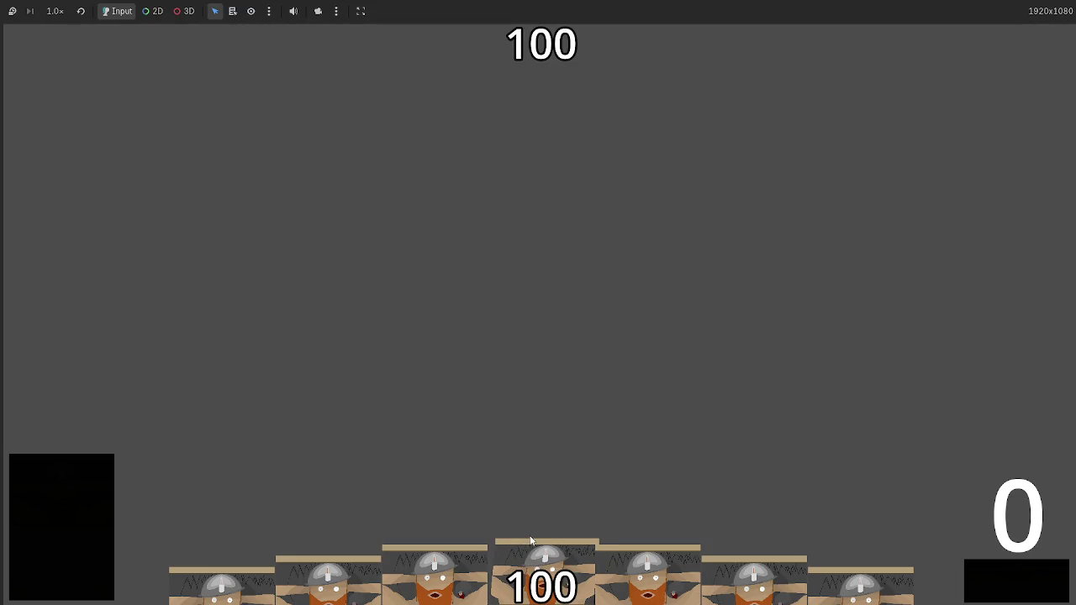
key(F8)
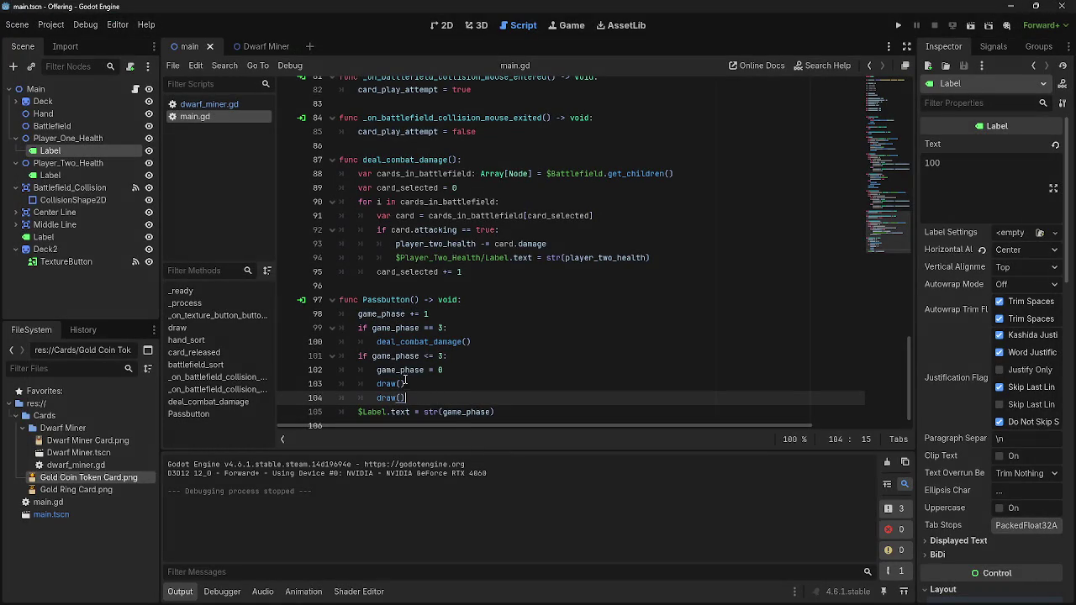
drag(365, 357, 468, 368)
click(472, 368)
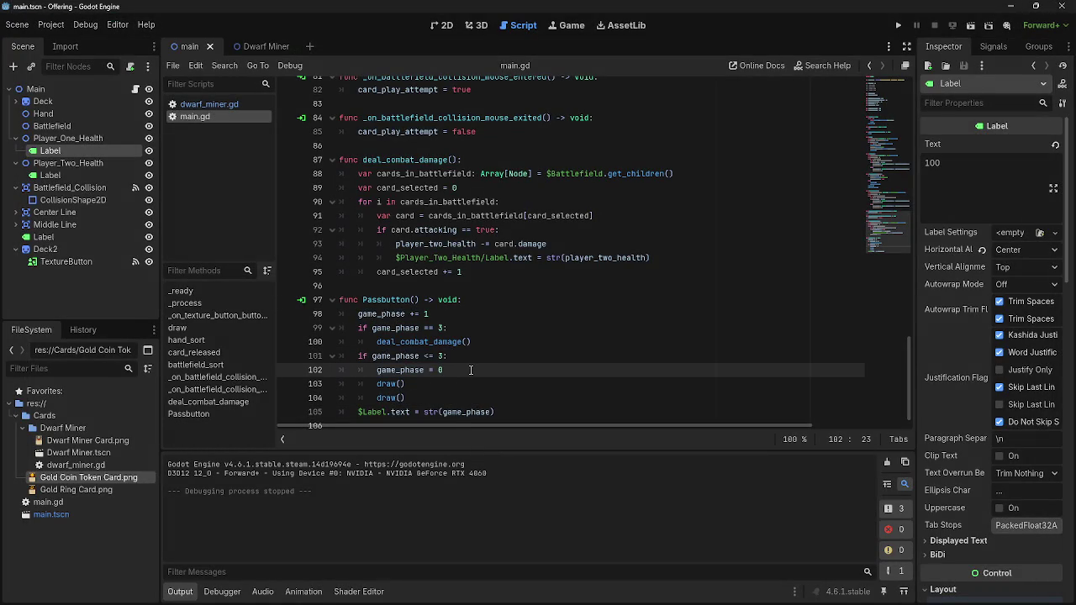
scroll(471, 370, up, 10)
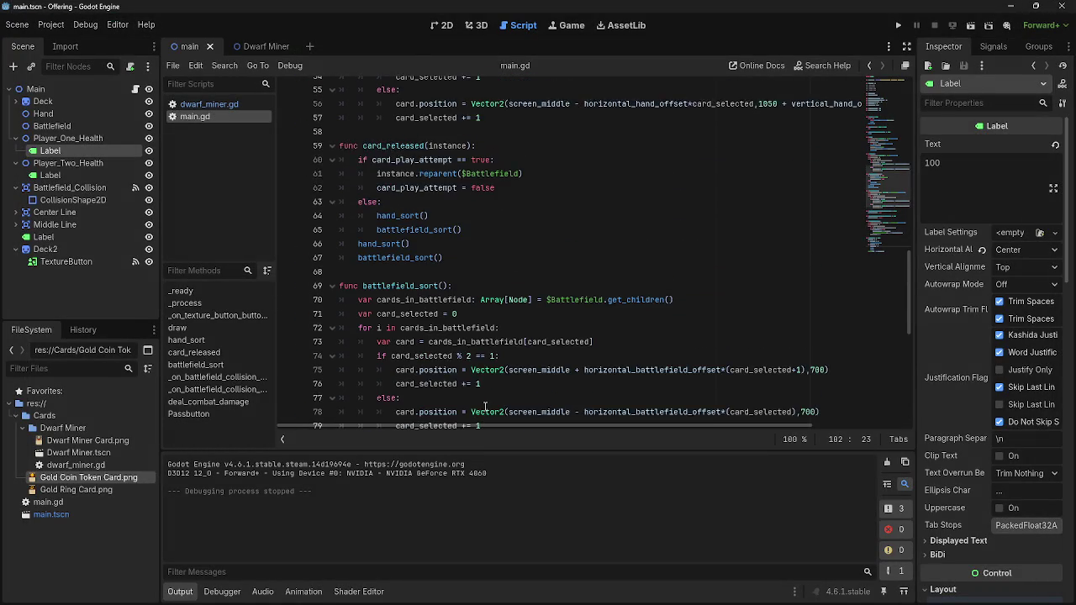
scroll(486, 406, up, 13)
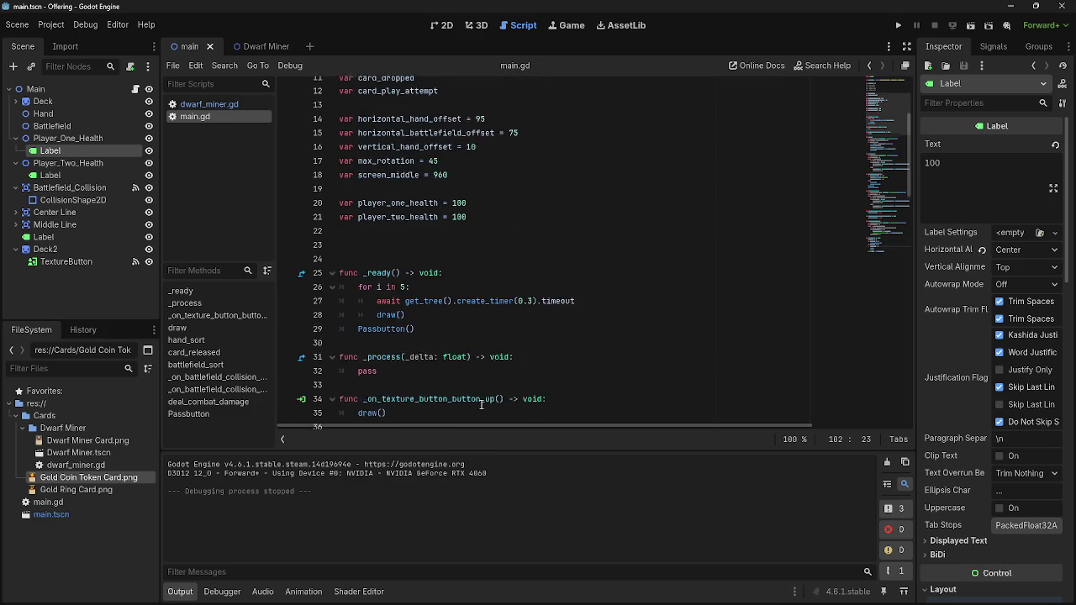
drag(576, 327, 376, 329)
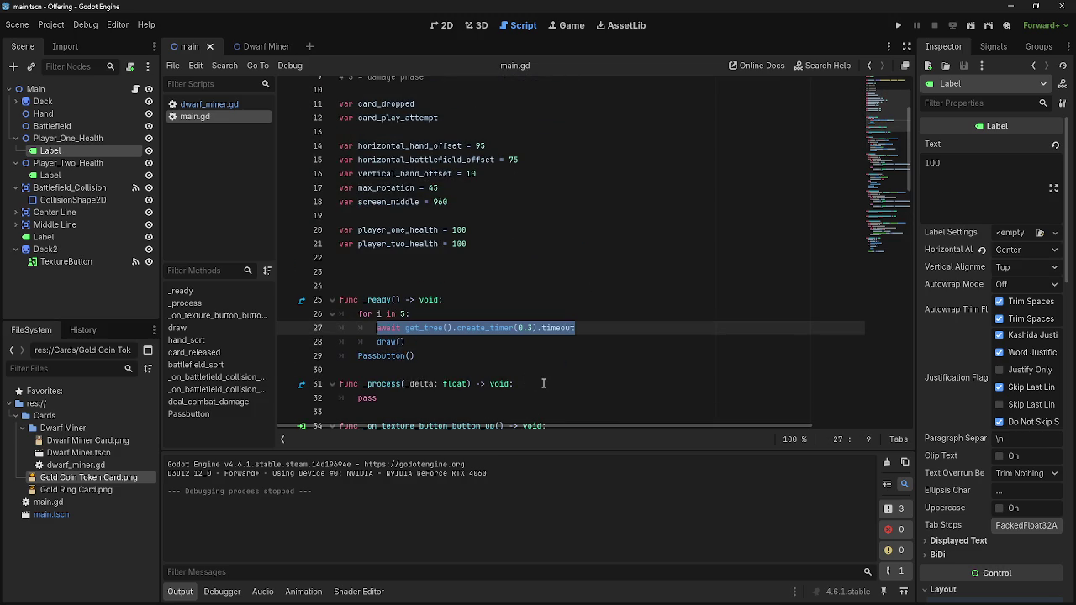
scroll(543, 383, down, 20)
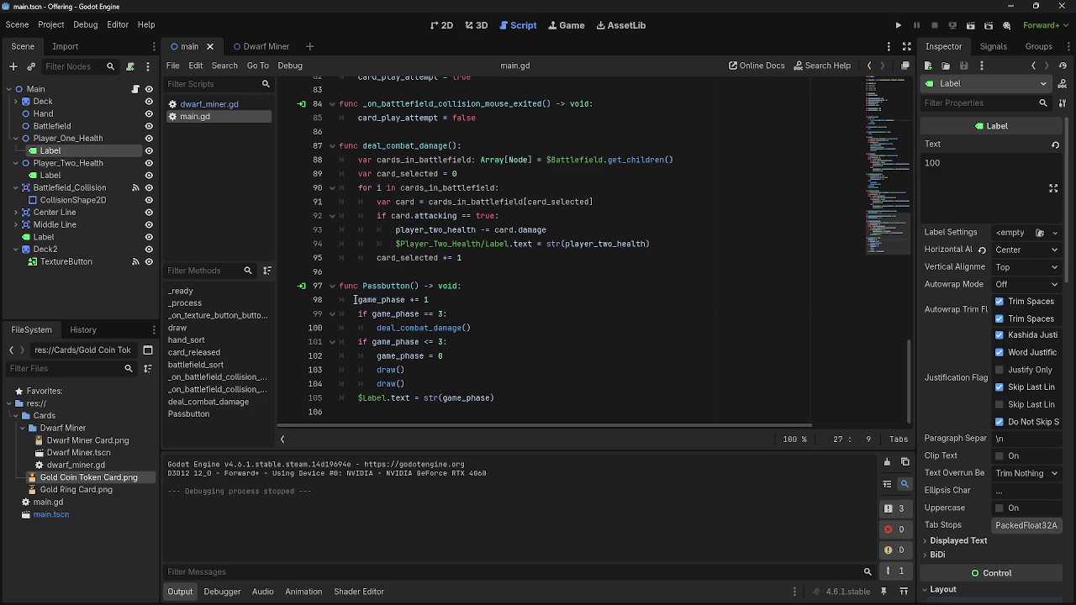
drag(354, 300, 430, 300)
key(Right)
drag(357, 341, 449, 341)
Change the reset check to 'game_phase >= 3' and test it by playing the middle card.
key(Right)
click(424, 342)
key(Delete)
text(>)
click(898, 25)
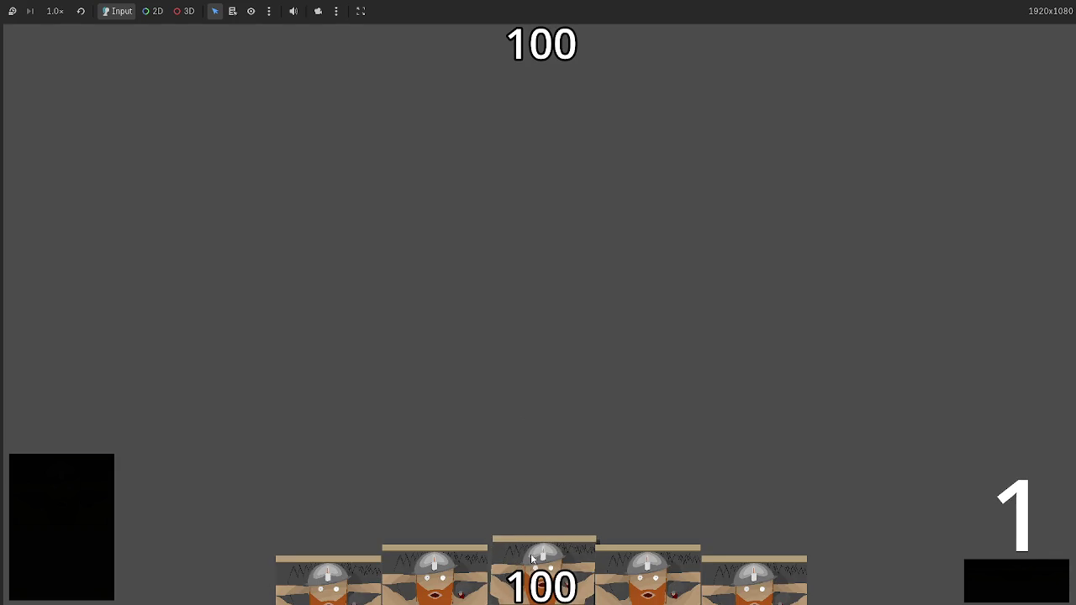
click(532, 574)
drag(754, 576, 632, 435)
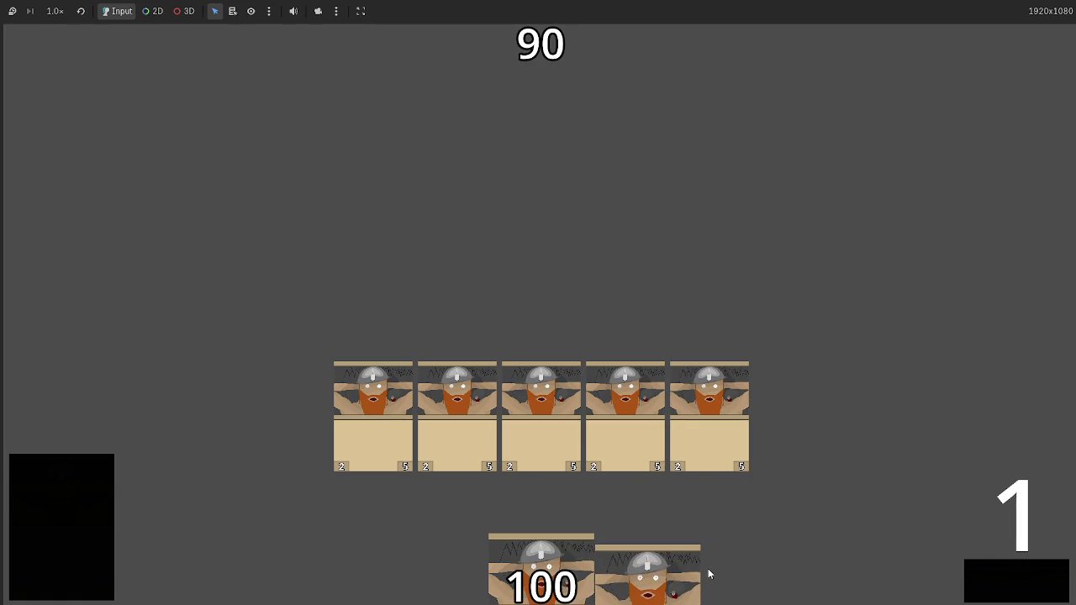
Add 'game_phase += 1' after the two draw() calls and relaunch the game.
key(F8)
click(450, 370)
key(ctrl+shift+d)
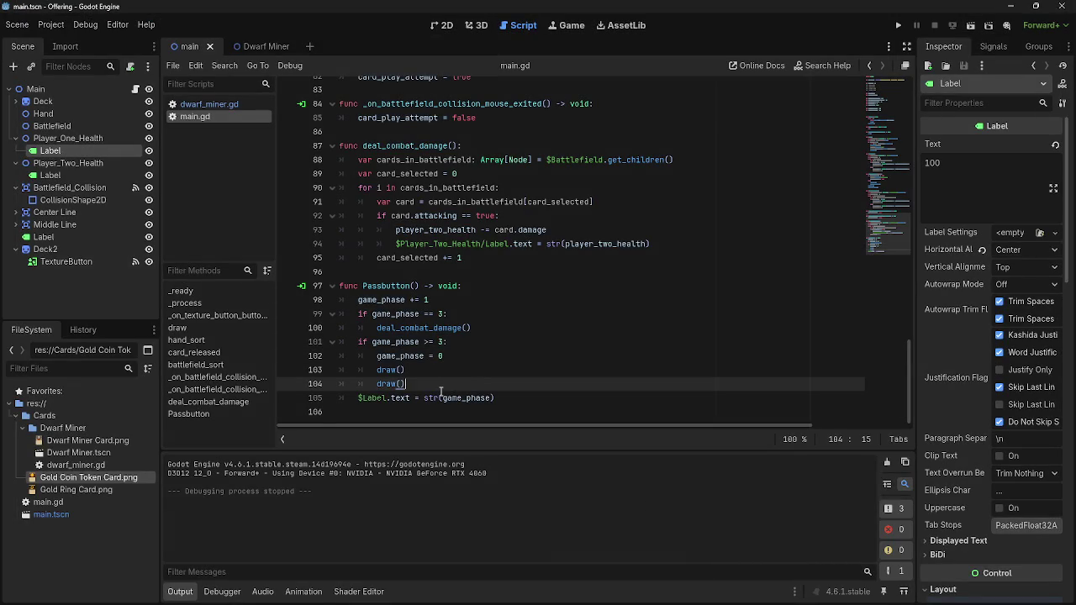
key(Return)
click(446, 300)
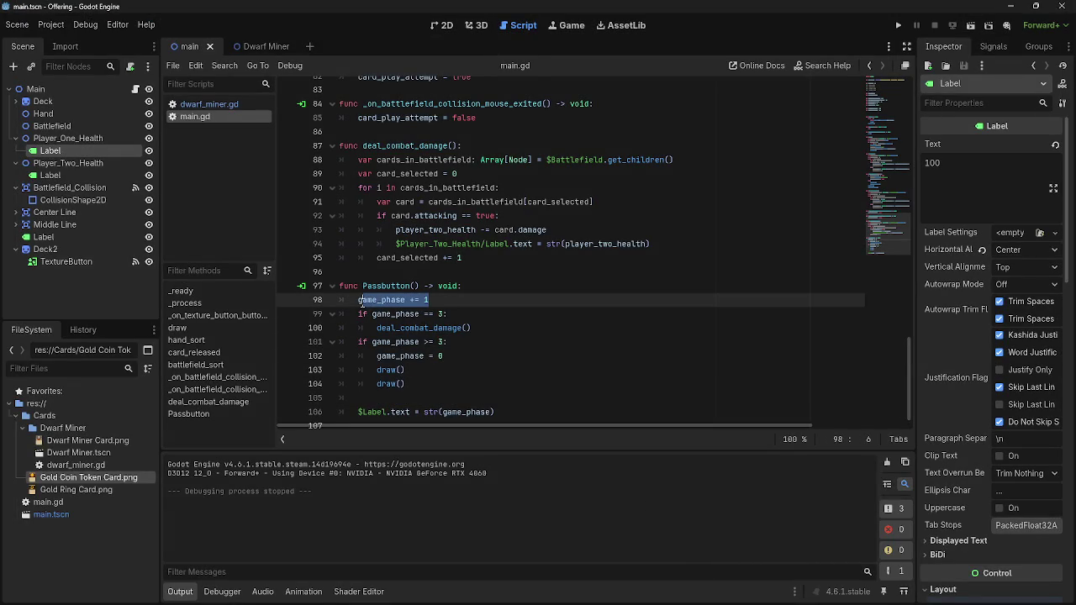
click(395, 383)
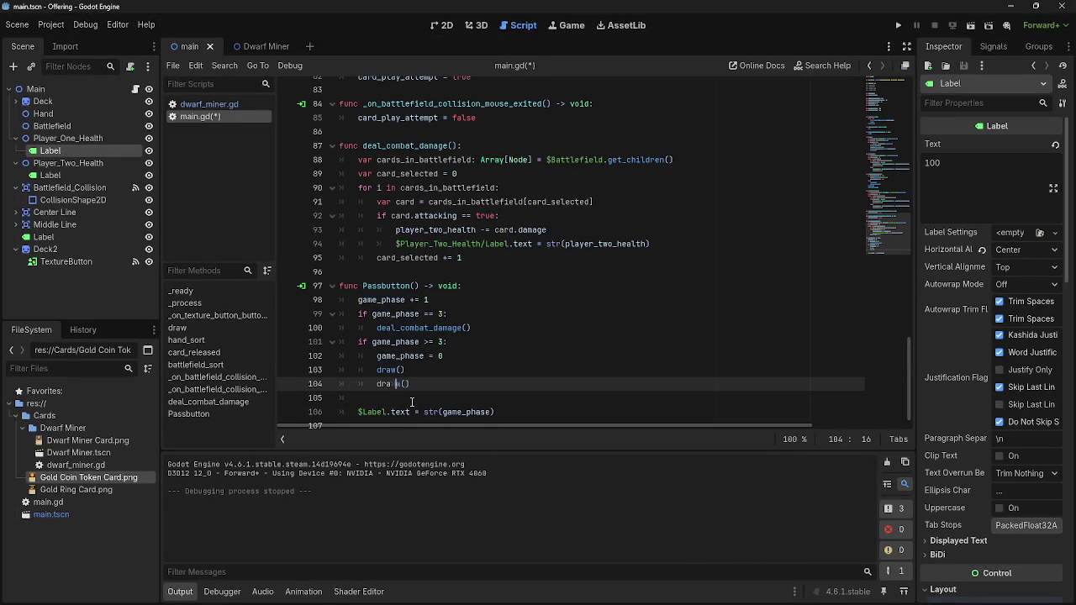
click(412, 402)
text(game_phase += 1)
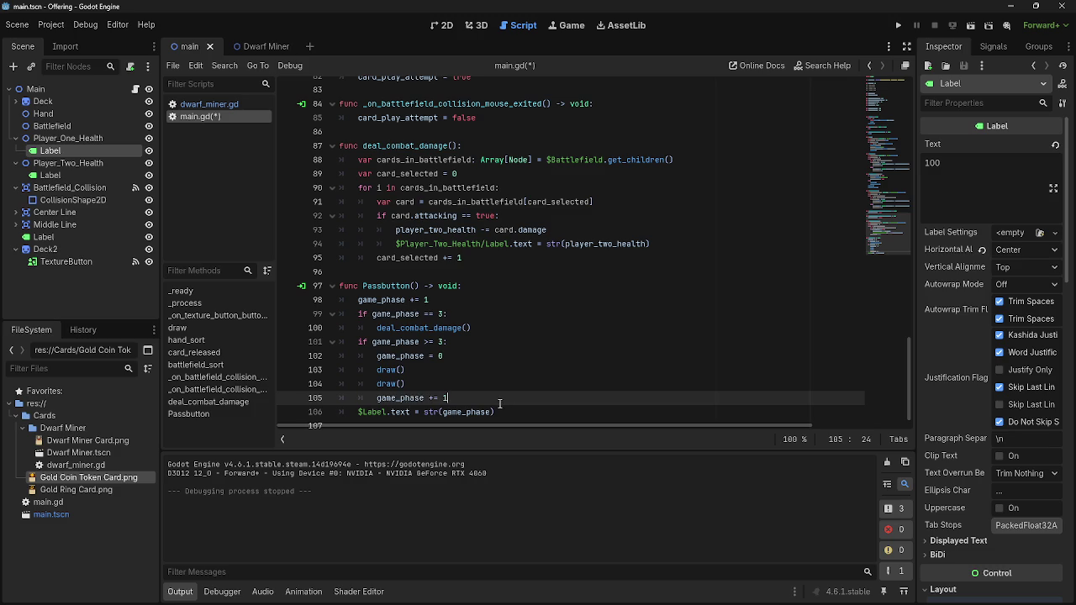
click(898, 26)
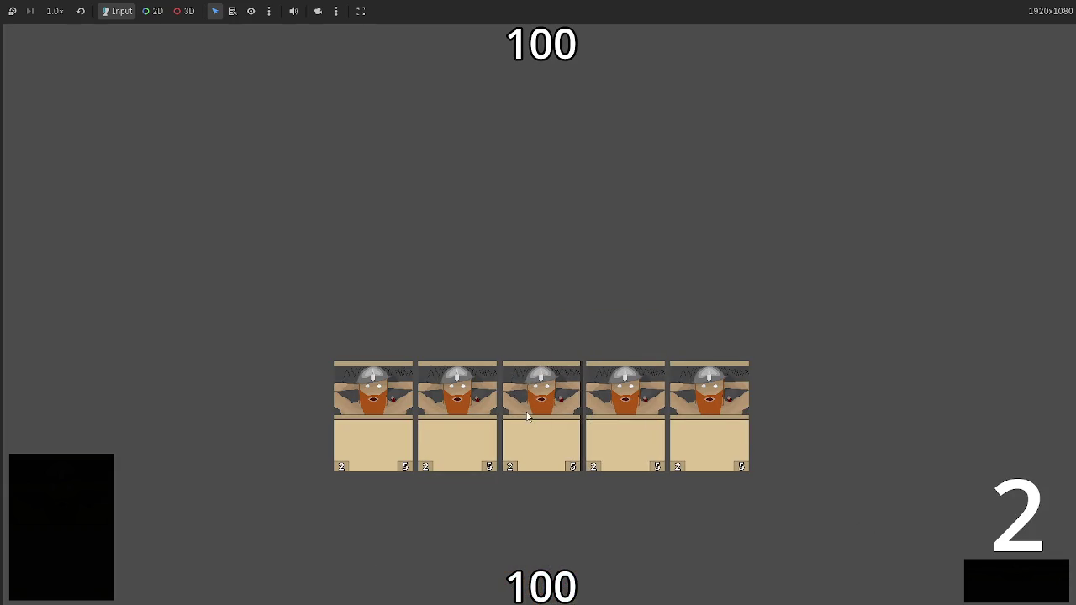
Pass turns to deal damage and draw, playing each pair of drawn cards onto the battlefield.
click(993, 584)
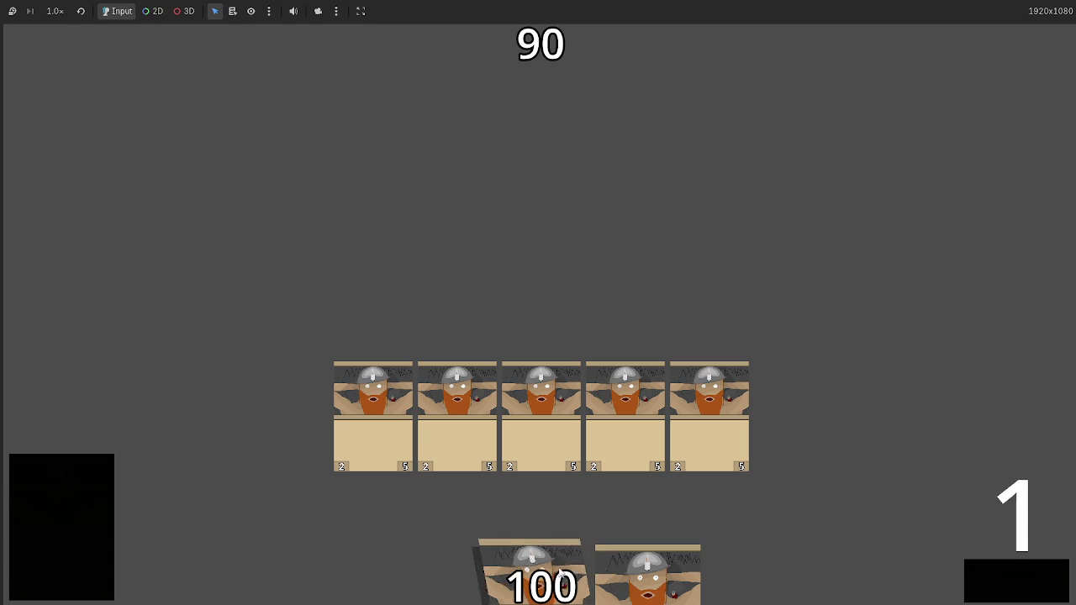
drag(561, 569, 547, 395)
drag(577, 552, 623, 448)
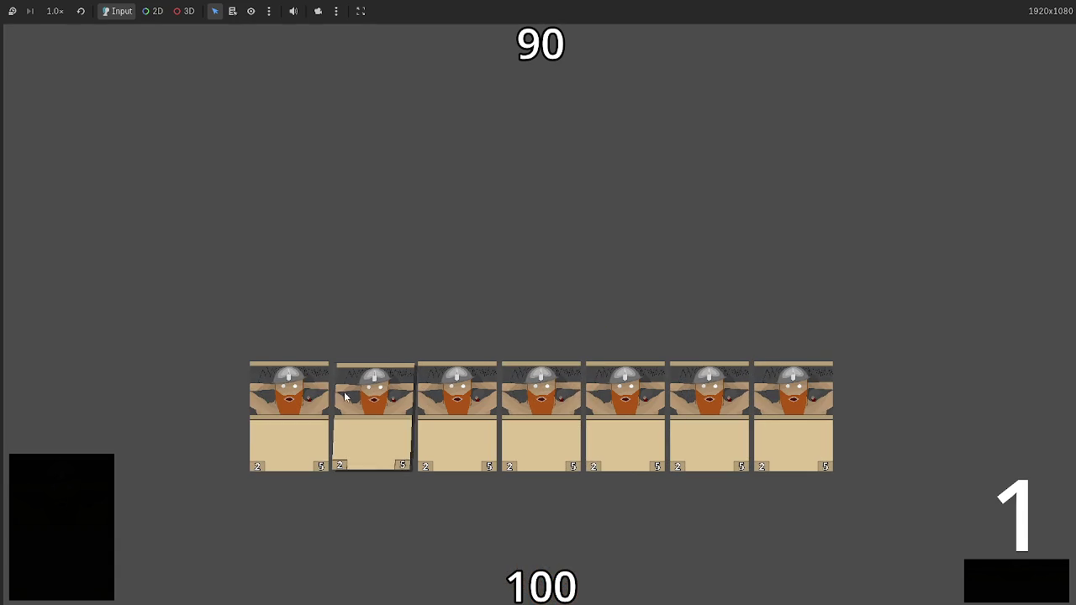
click(1066, 593)
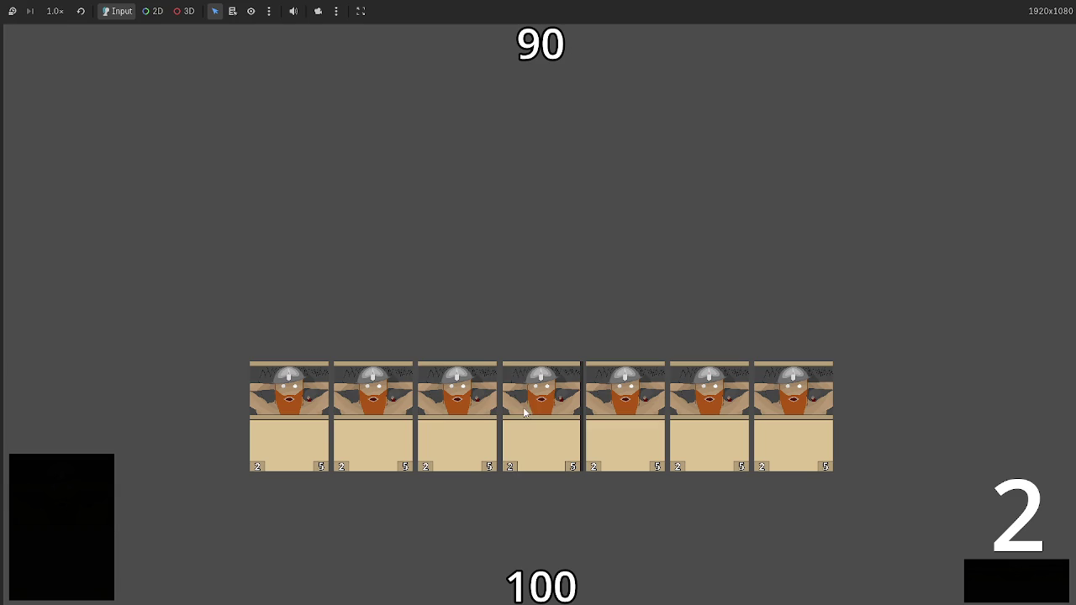
click(977, 579)
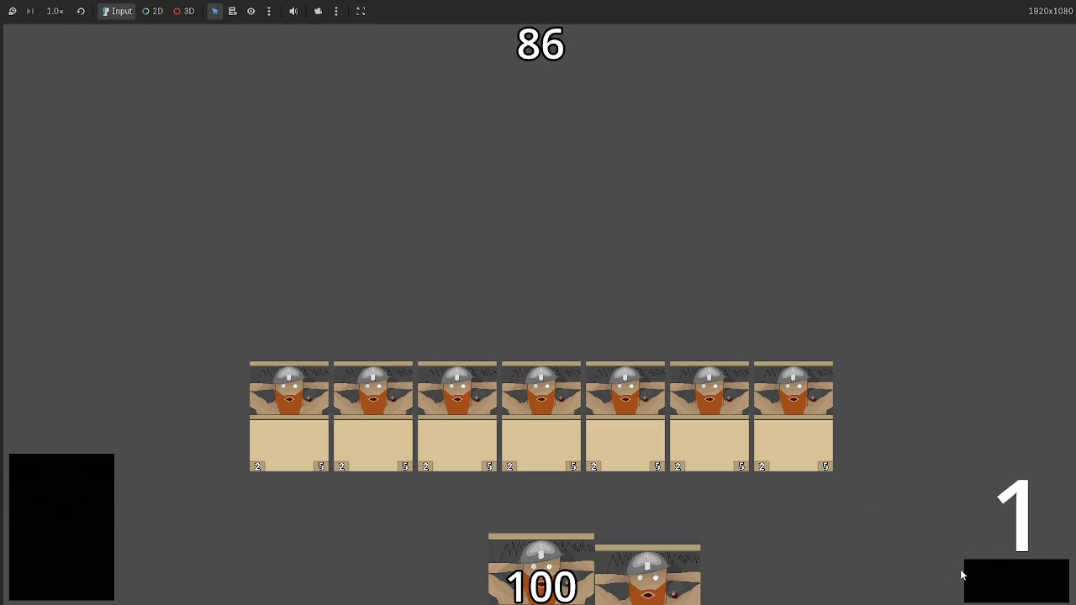
click(648, 576)
click(541, 563)
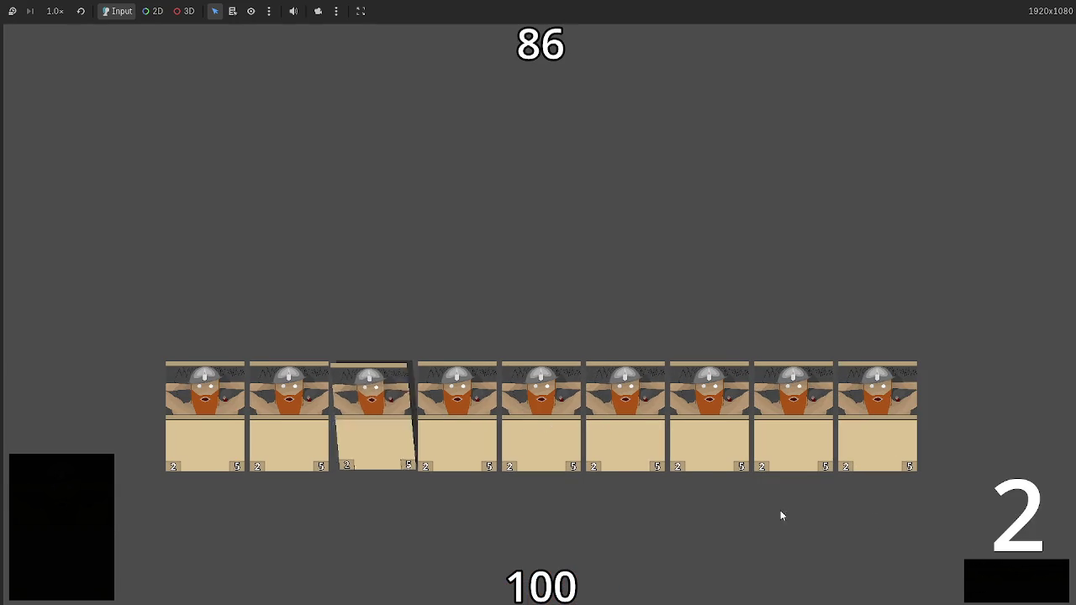
click(967, 576)
click(681, 579)
click(588, 568)
Keep cycling phases and playing drawn cards to lower opponent health, then stop the game.
click(994, 584)
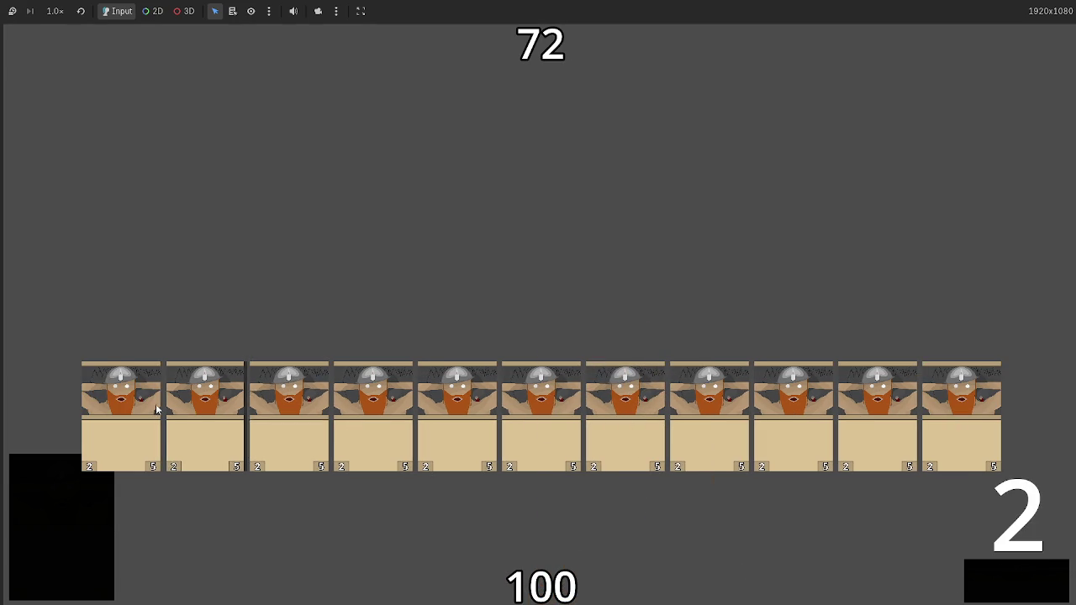
click(1026, 586)
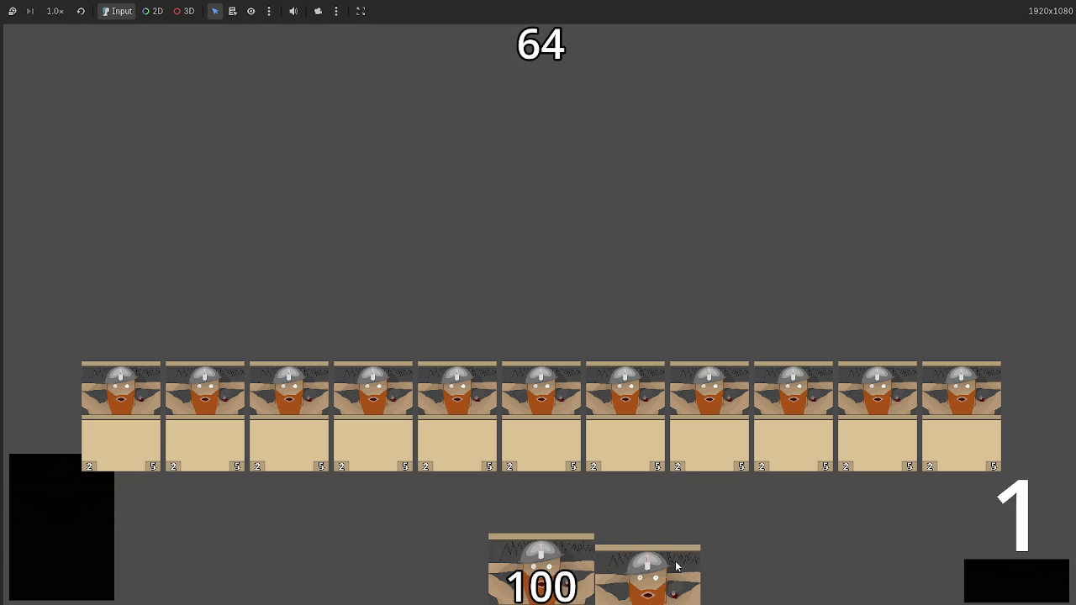
drag(688, 567, 661, 375)
click(543, 543)
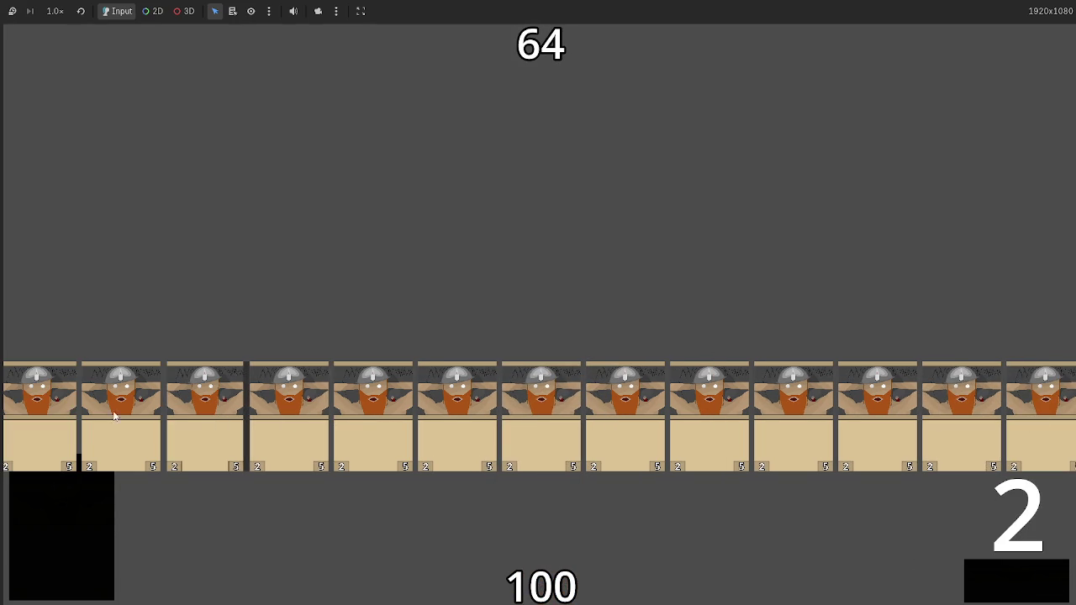
click(1016, 594)
key(F8)
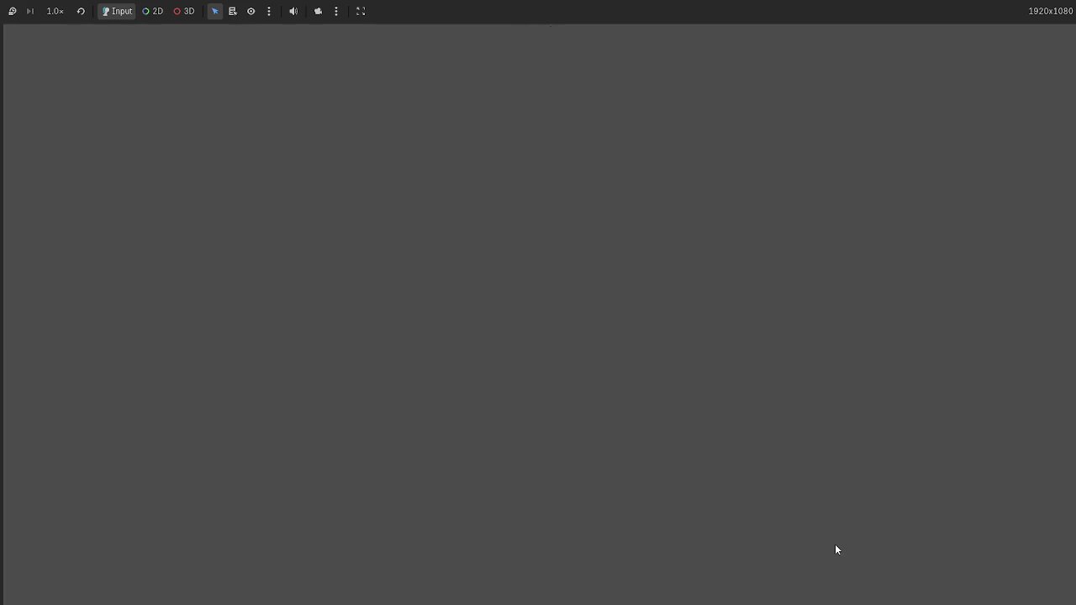
Look over dwarf_miner.gd, then switch to main.gd and scroll back to its top.
click(238, 105)
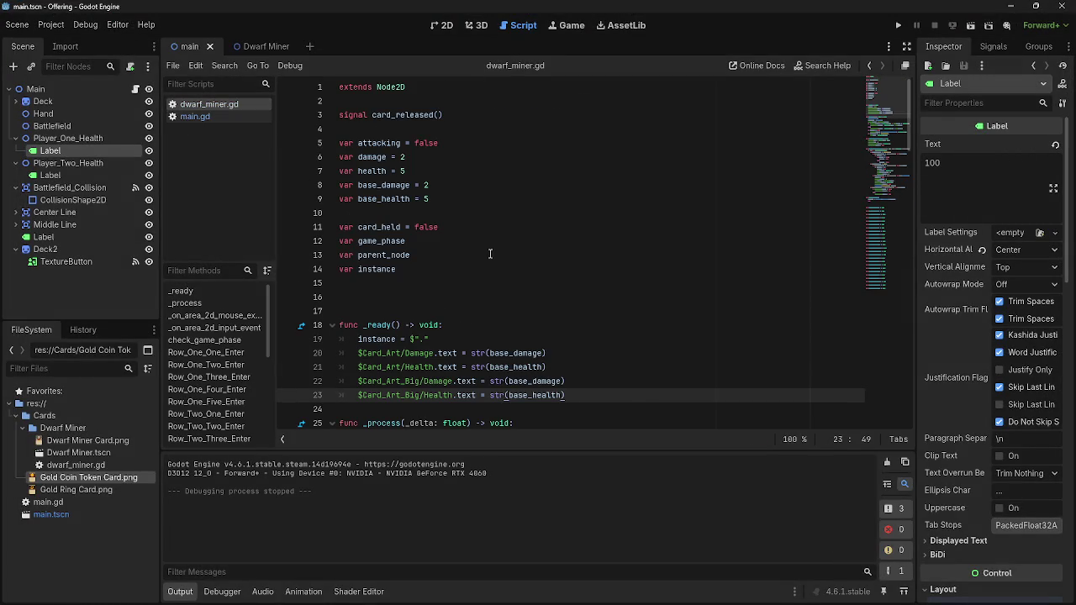
scroll(505, 280, down, 2)
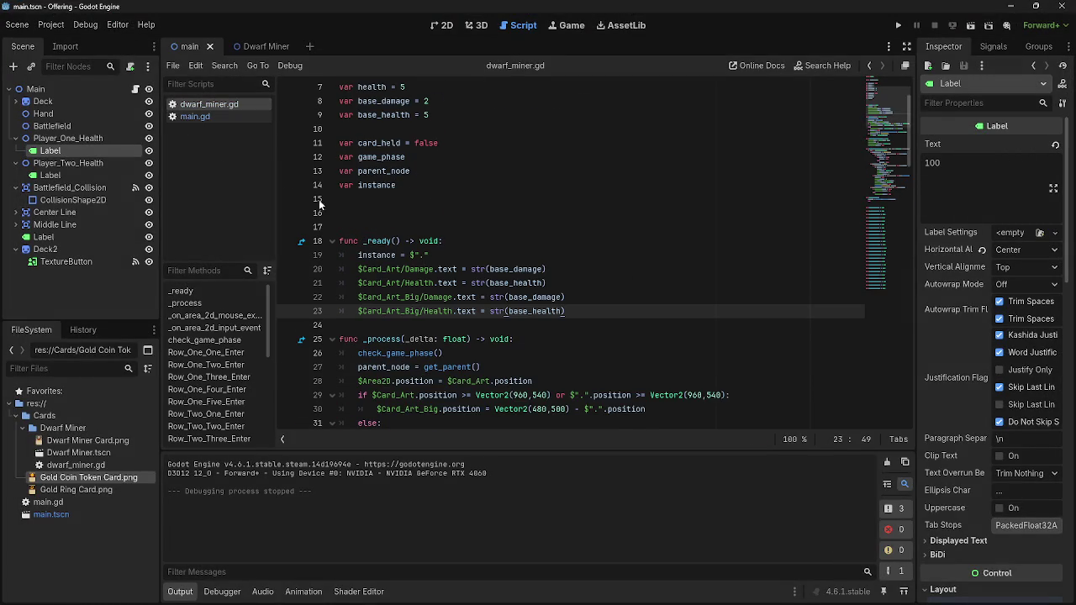
click(195, 116)
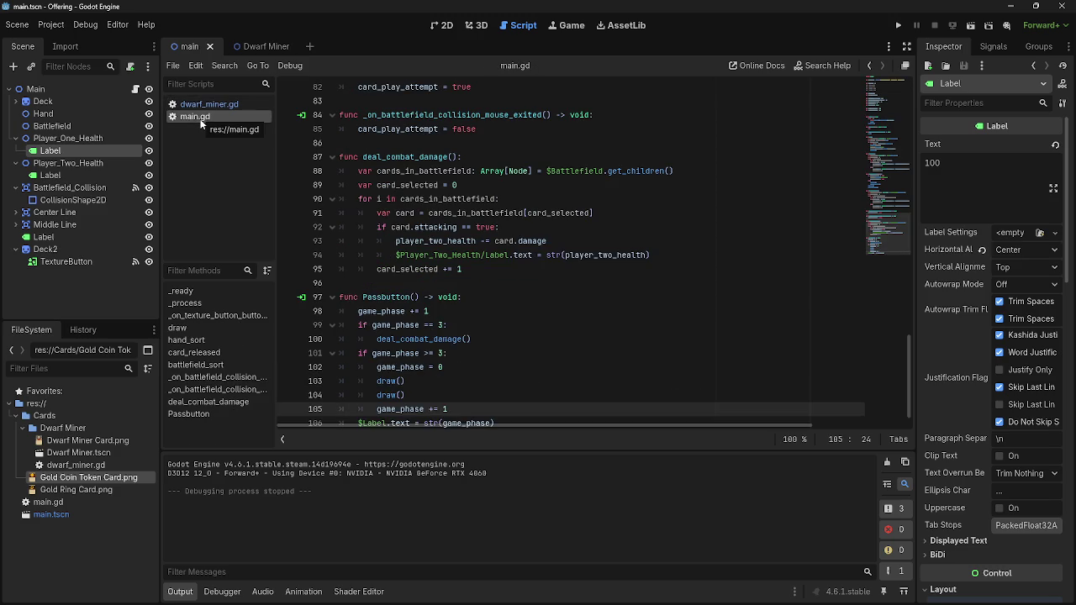
scroll(412, 187, up, 11)
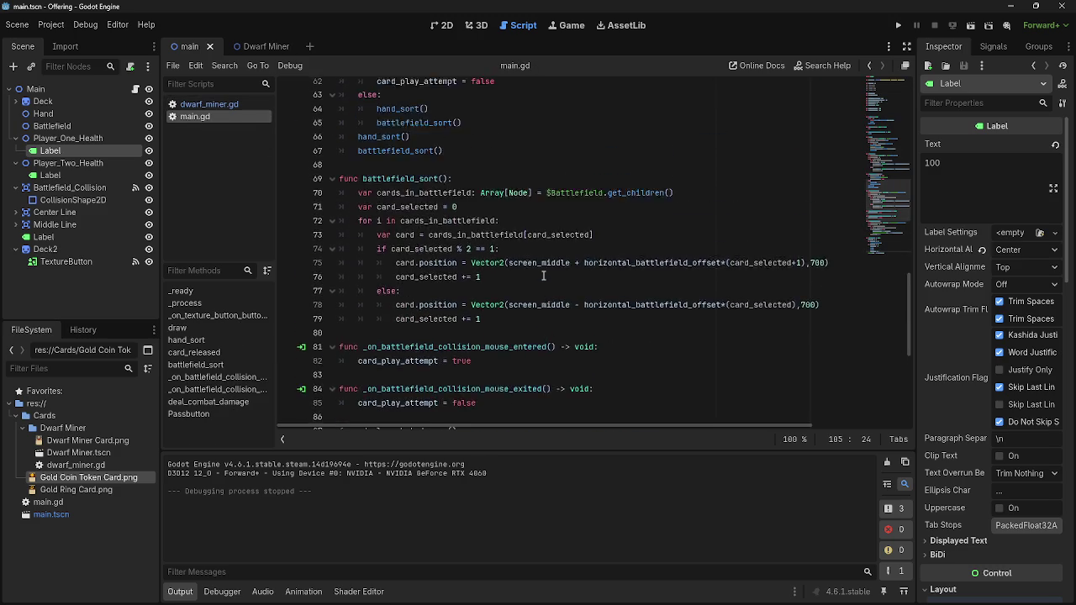
scroll(544, 275, up, 5)
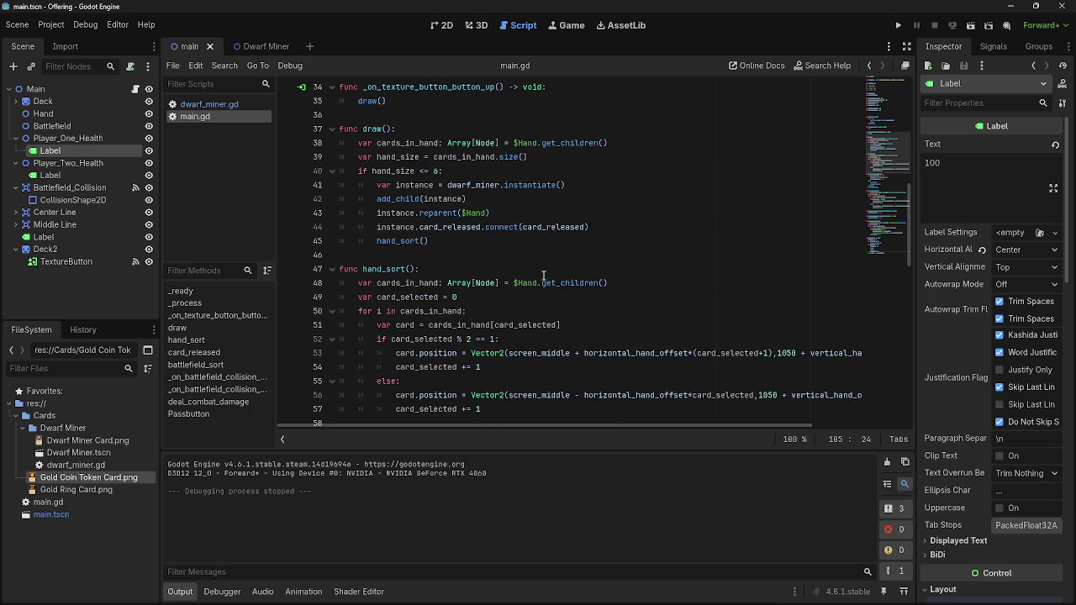
scroll(543, 275, up, 11)
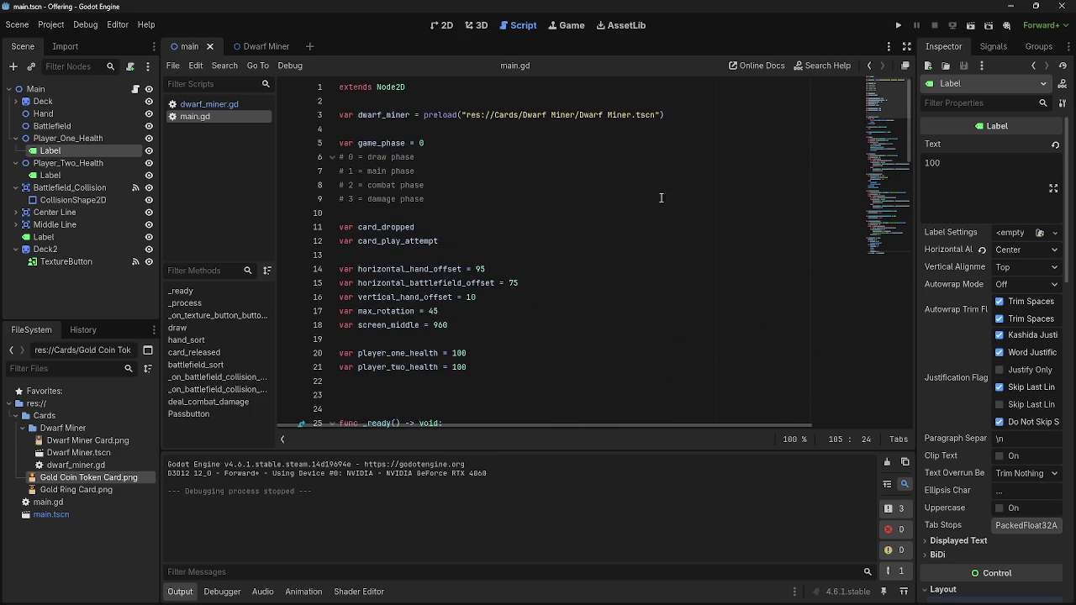
Switch between the Dwarf Miner card scene and the main scene, ending in main.gd's script.
click(442, 25)
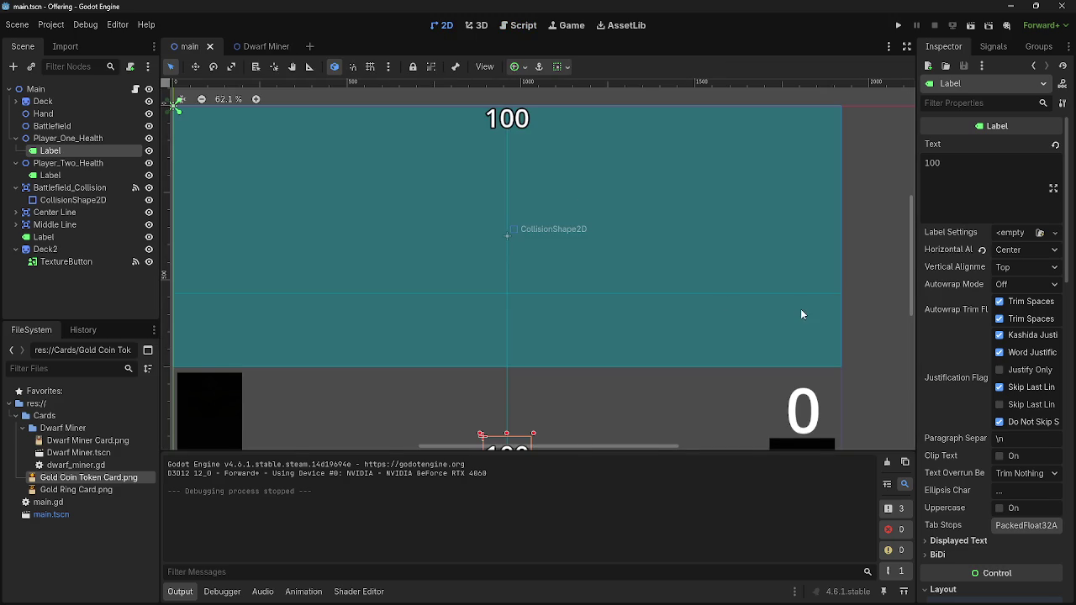
click(260, 47)
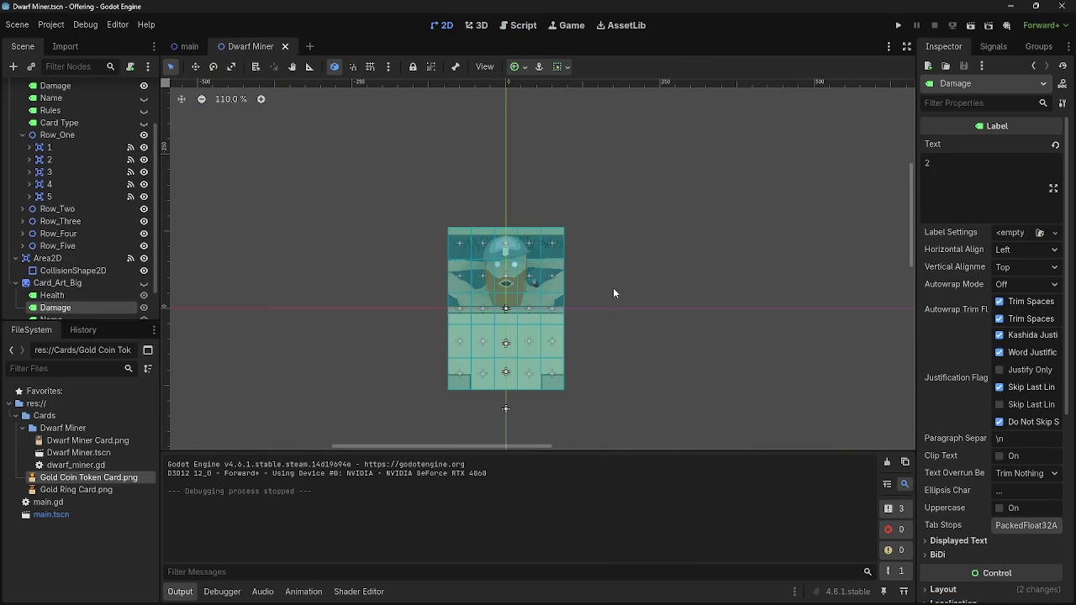
click(188, 47)
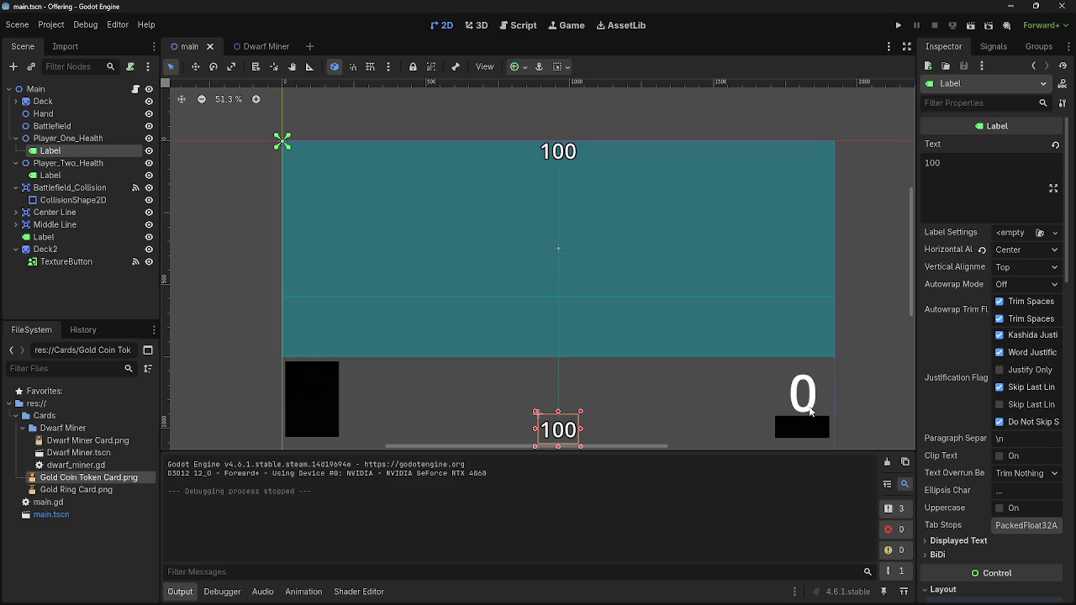
click(266, 46)
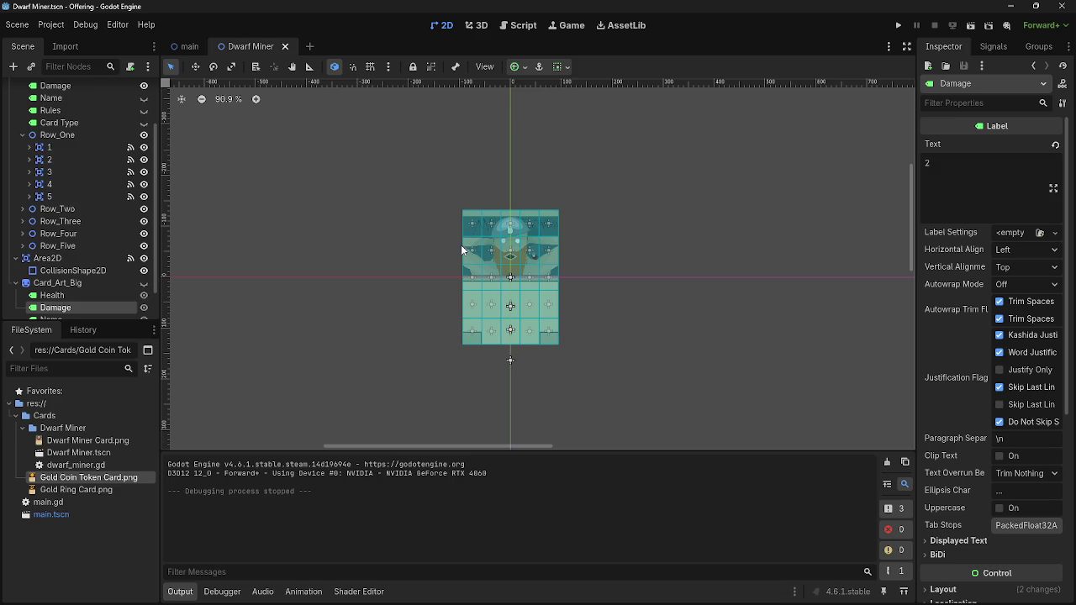
click(513, 26)
click(442, 25)
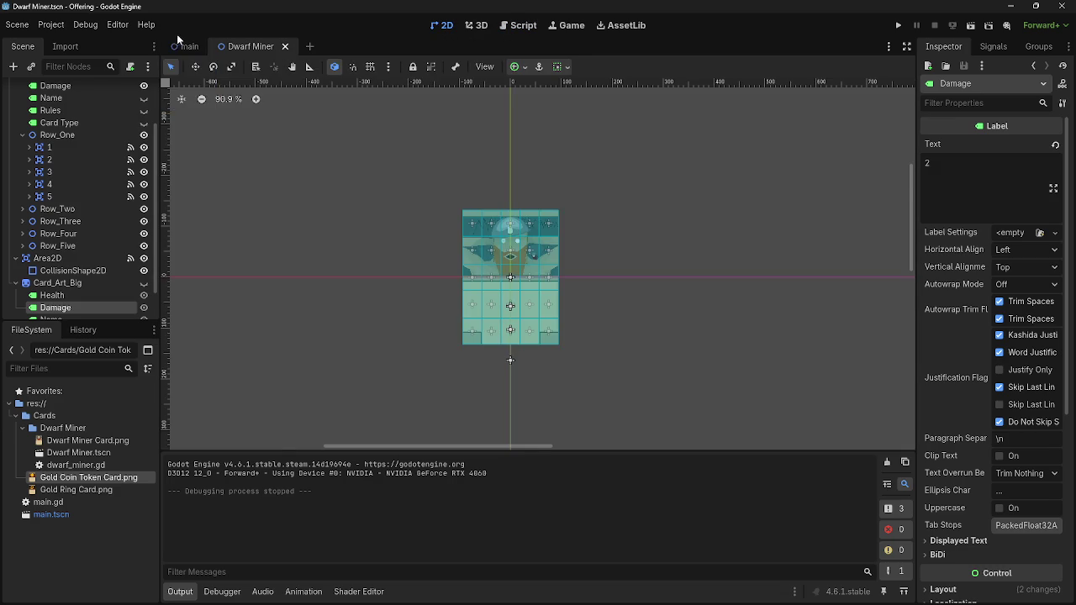
click(186, 46)
click(514, 25)
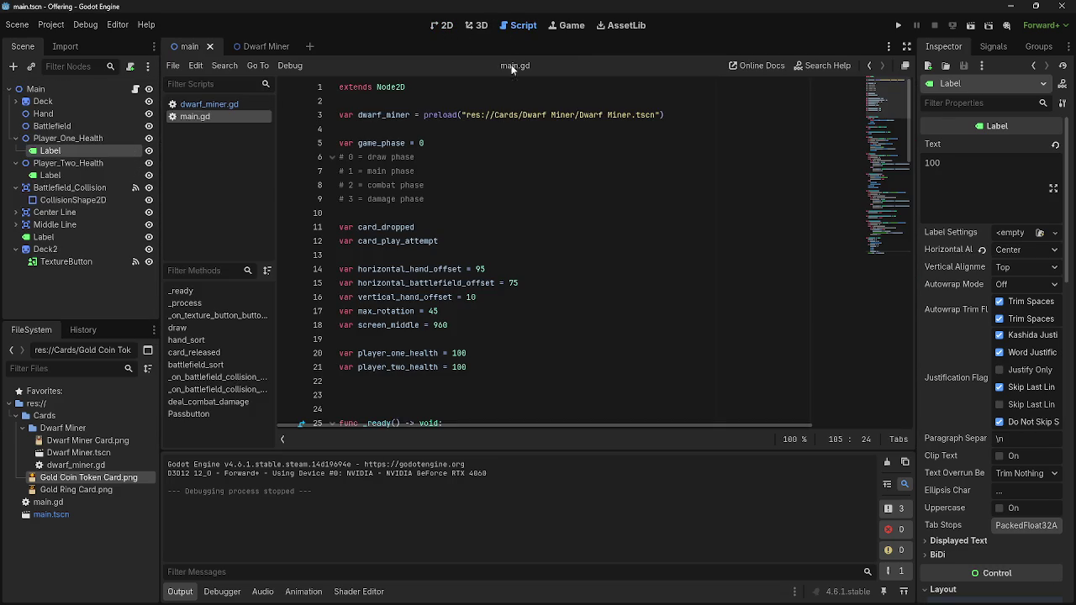
Copy the 'await get_tree().create_timer(0.3).timeout' line from _ready() into the start of draw().
scroll(492, 311, down, 9)
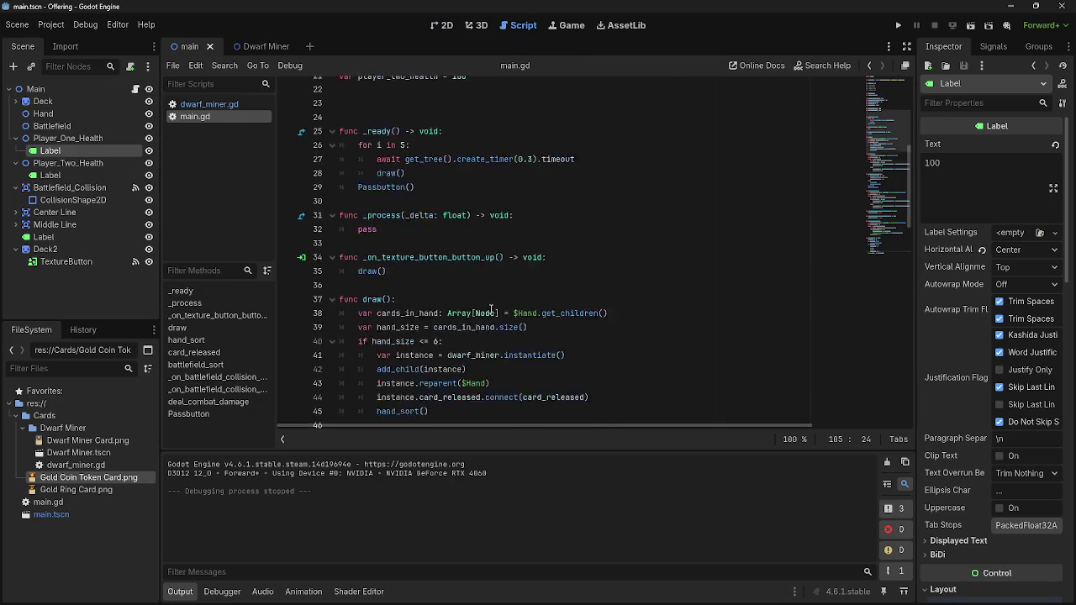
scroll(492, 310, down, 2)
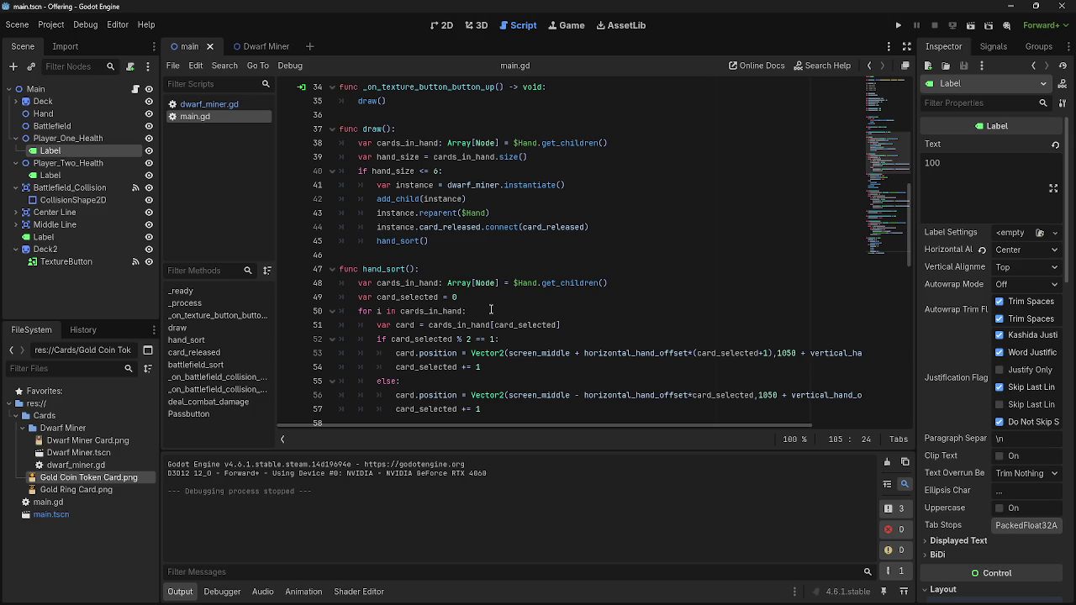
scroll(491, 310, up, 2)
scroll(491, 311, up, 2)
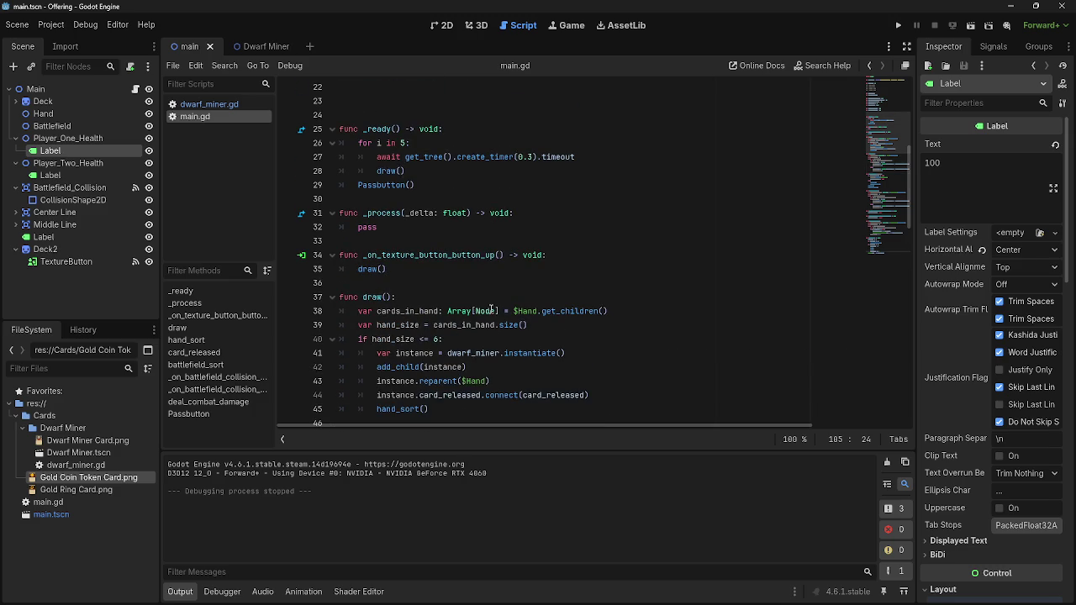
click(484, 294)
key(Return)
drag(577, 157, 361, 156)
click(378, 156)
mouse_move(580, 156)
mouse_down()
mouse_move(337, 156)
mouse_move(367, 301)
mouse_move(385, 301)
mouse_move(375, 161)
mouse_move(343, 164)
mouse_move(616, 159)
mouse_up()
click(397, 313)
key(BackSpace)
key(BackSpace)
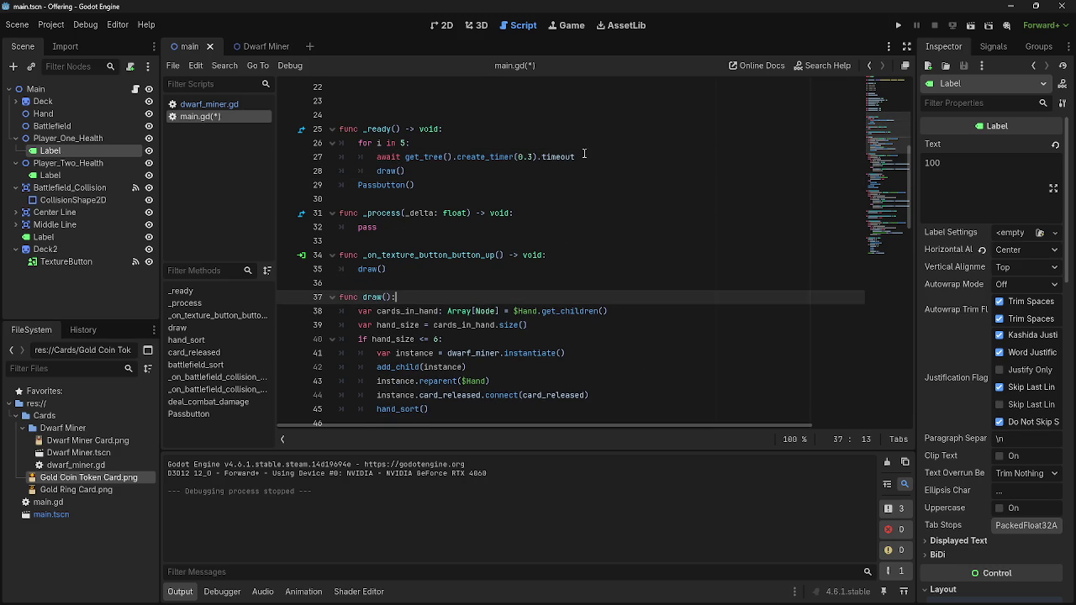
key(Return)
mouse_move(575, 157)
mouse_down()
mouse_move(373, 159)
mouse_move(392, 311)
mouse_up()
click(569, 313)
Test the draw delay, then remove the timer wait from draw() and recopy it from _ready().
scroll(611, 329, down, 10)
scroll(611, 329, down, 9)
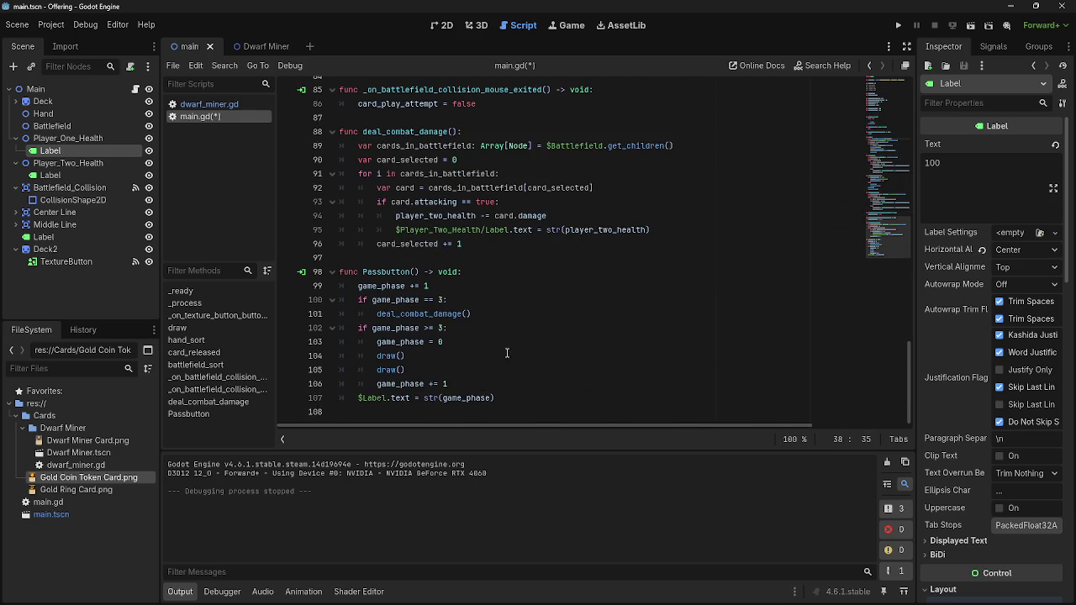
click(898, 25)
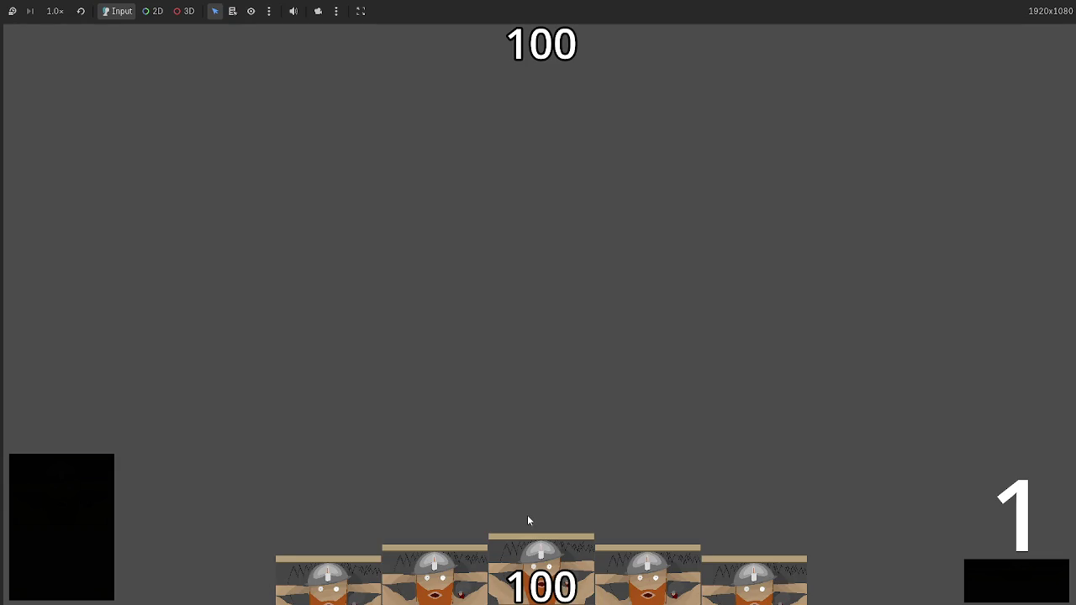
key(F8)
scroll(517, 353, up, 8)
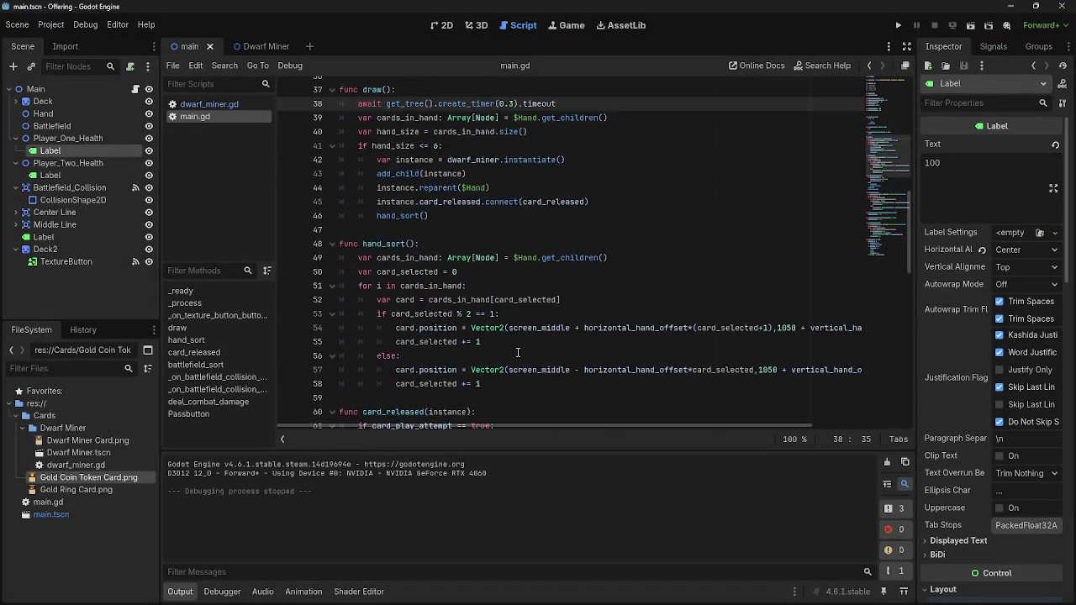
drag(557, 229, 348, 233)
key(BackSpace)
key(BackSpace)
key(BackSpace)
scroll(587, 273, up, 2)
drag(577, 160, 368, 160)
key(ctrl+c)
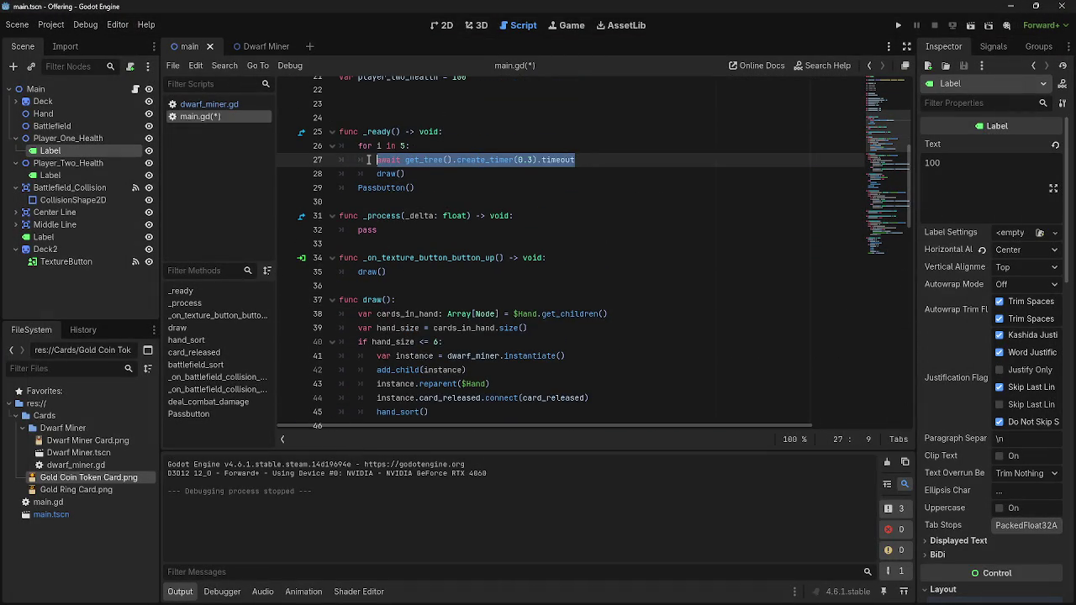
scroll(618, 349, down, 20)
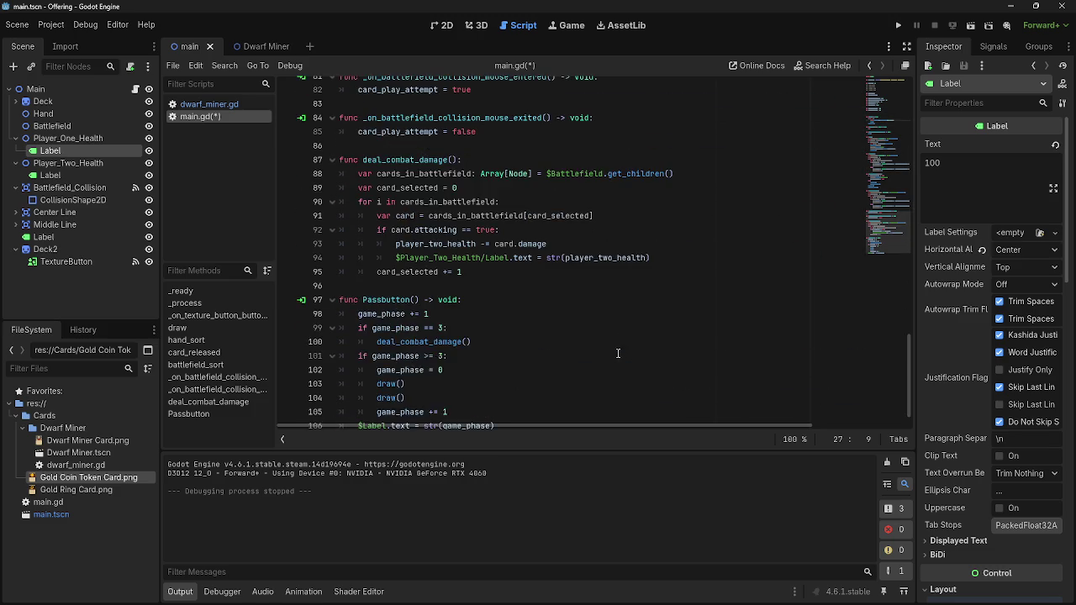
Paste the timer wait twice into the reset branch after 'game_phase = 0'.
click(482, 329)
click(479, 342)
key(Return)
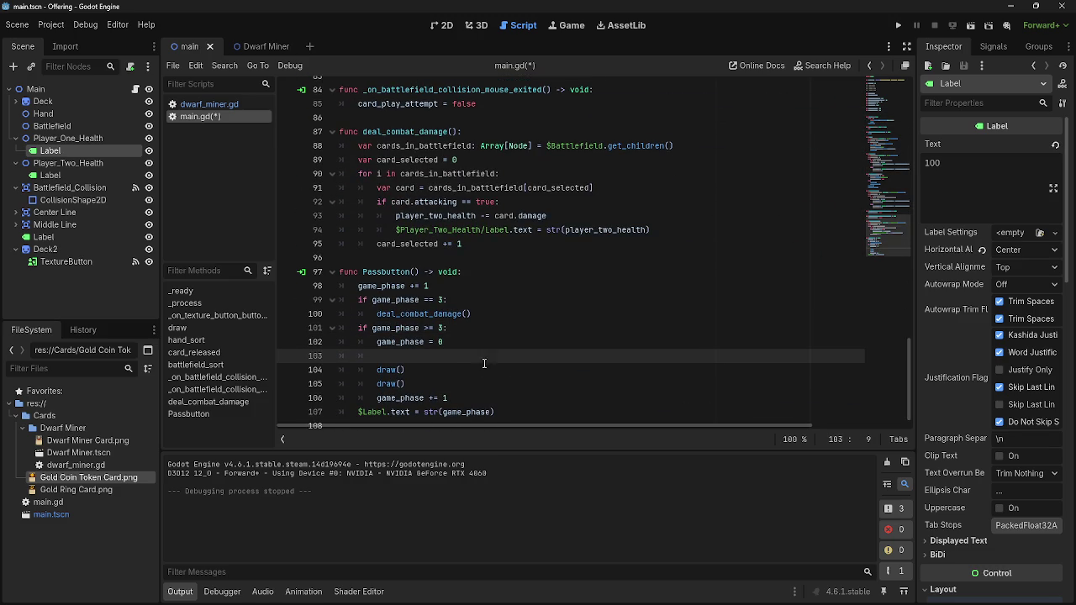
key(ctrl+v)
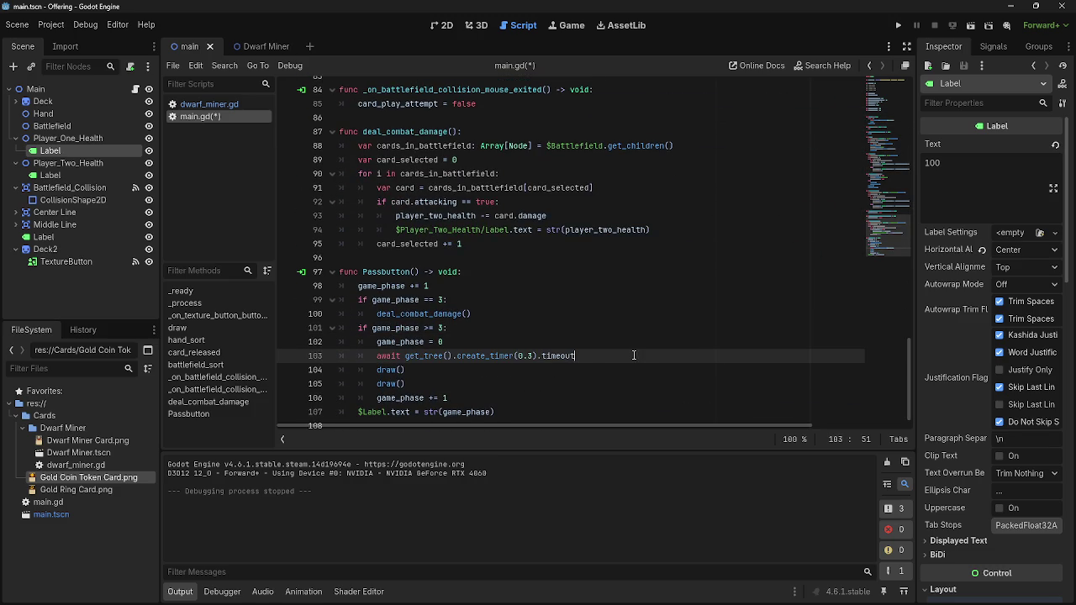
click(524, 342)
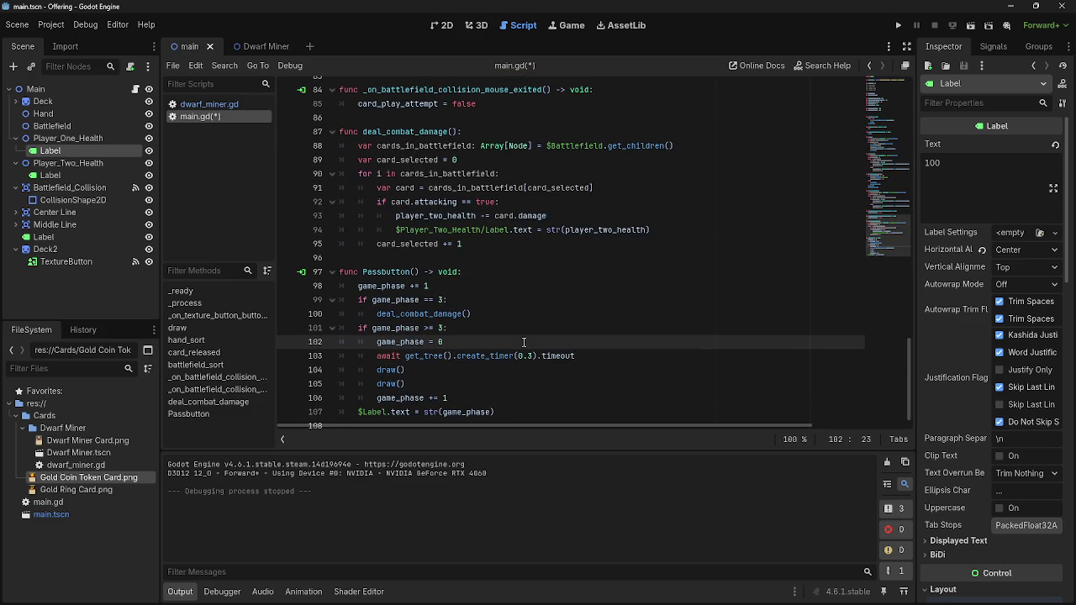
key(Down)
key(End)
key(Return)
key(Return)
key(ctrl+v)
key(Up)
Place a draw() after each timer wait, fix indentation and the blank line, then run.
mouse_move(407, 398)
mouse_down()
mouse_move(376, 397)
mouse_move(397, 370)
mouse_up()
key(Home)
key(BackSpace)
click(396, 397)
key(BackSpace)
scroll(542, 396, down, 1)
click(897, 26)
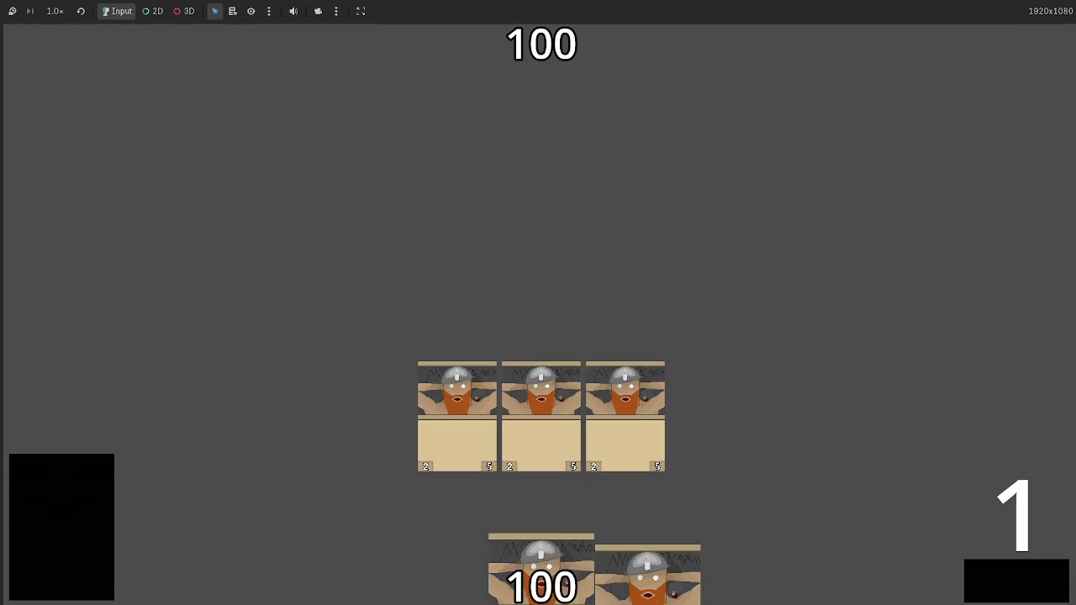
click(970, 561)
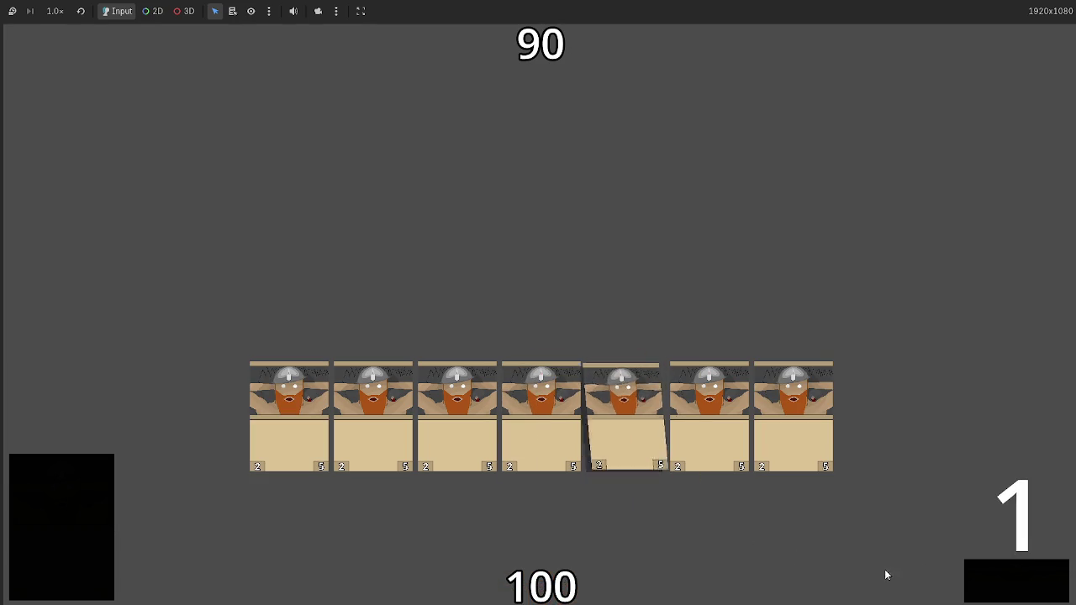
click(987, 586)
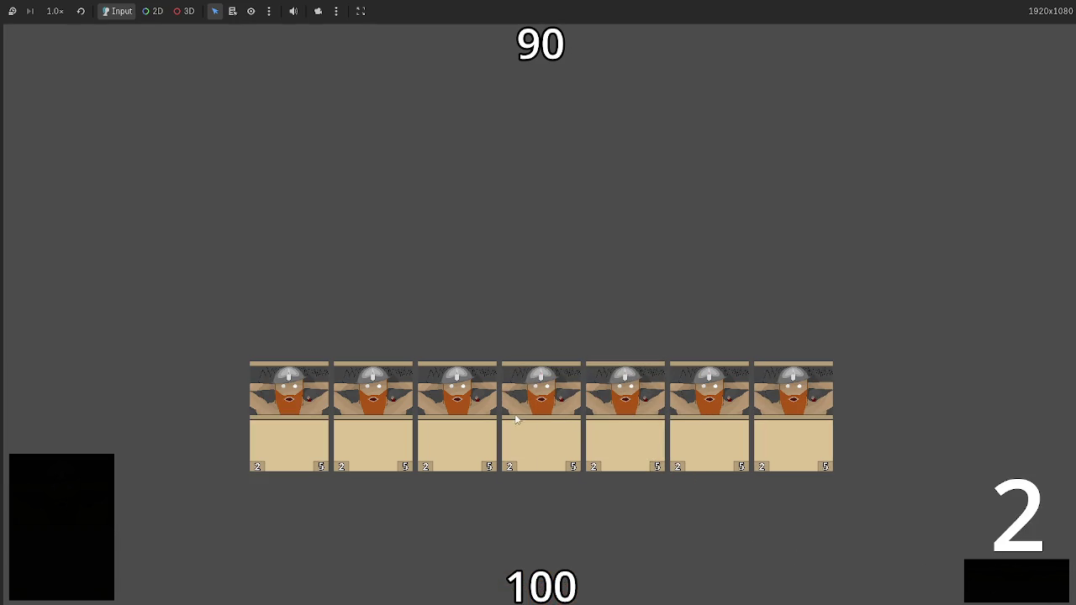
click(1034, 597)
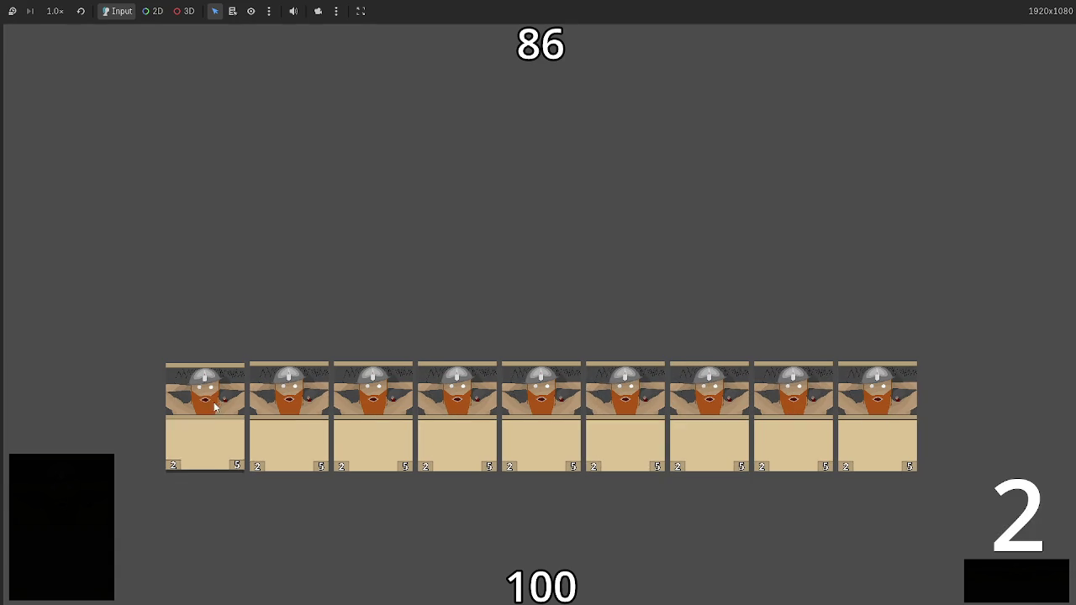
click(997, 589)
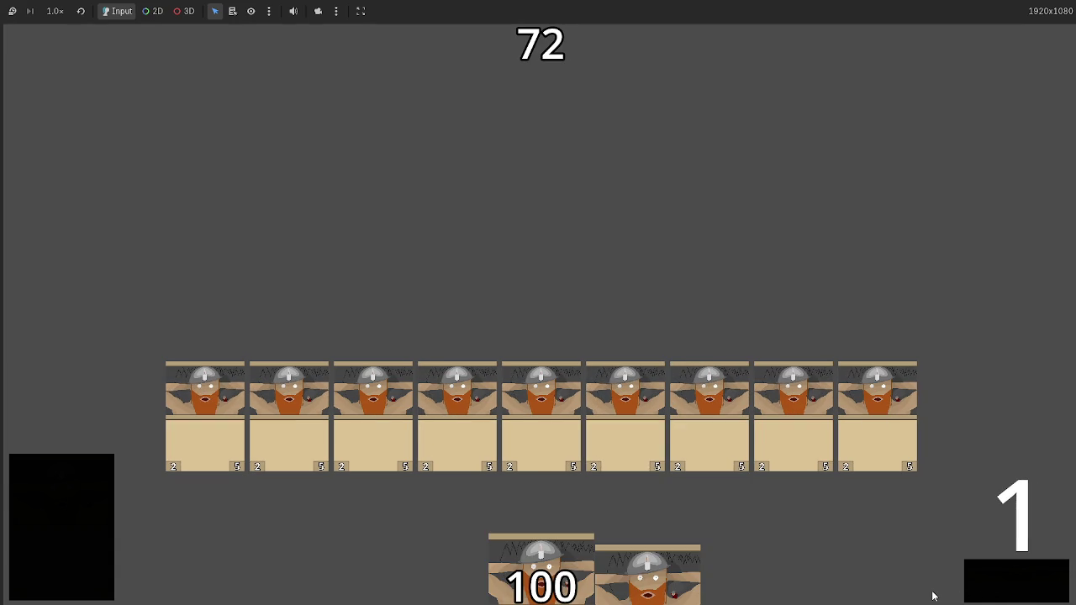
key(F8)
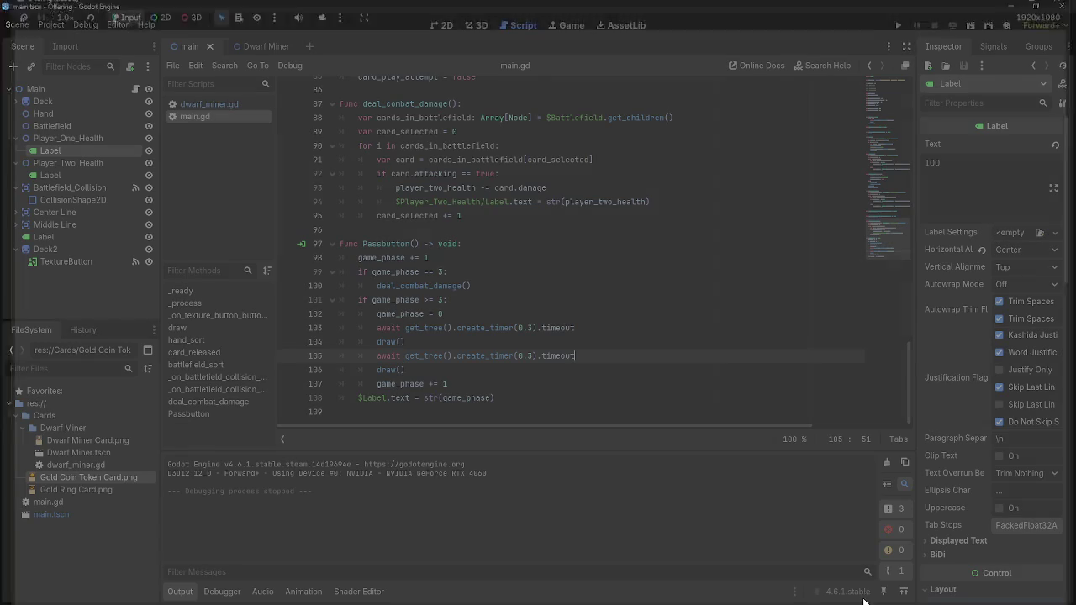
Move '$Label.text = str(game_phase)' to just below 'game_phase += 1'.
click(475, 300)
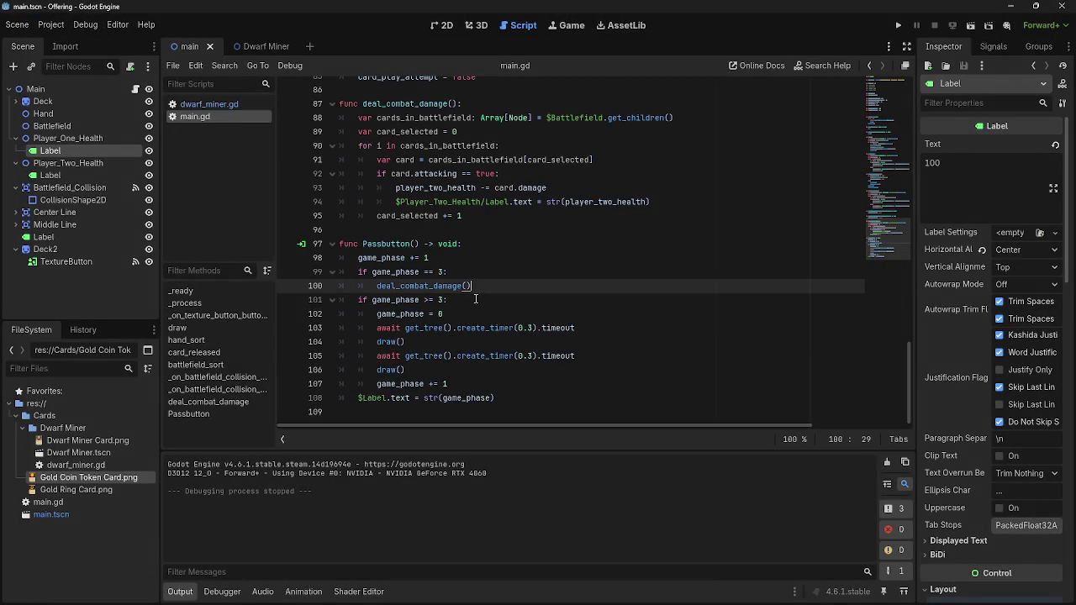
click(485, 292)
click(490, 257)
key(Return)
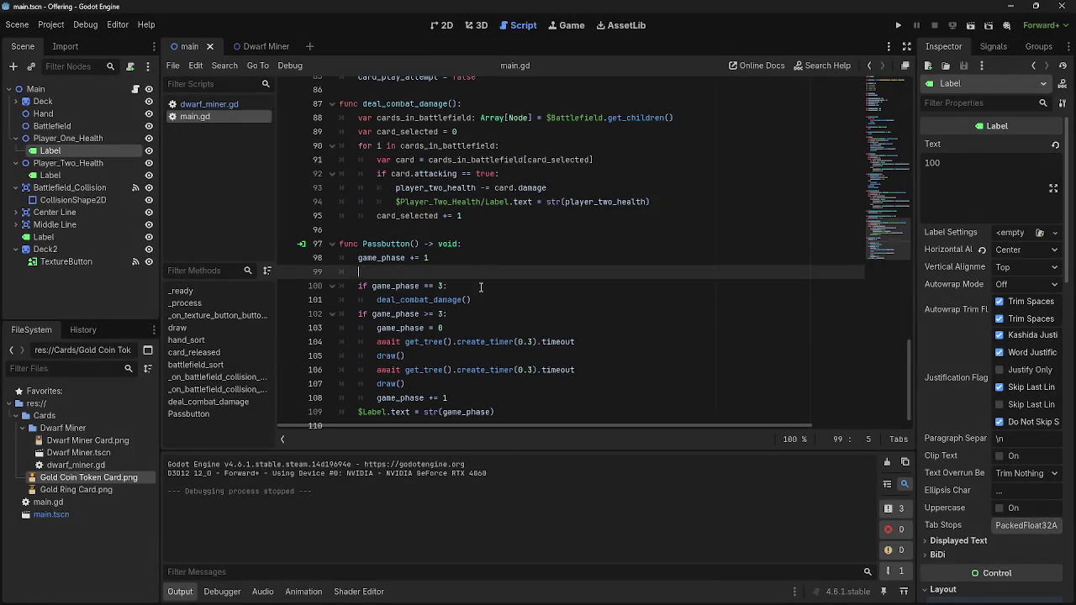
mouse_move(497, 412)
mouse_down()
mouse_move(360, 412)
mouse_move(358, 272)
mouse_up()
click(397, 412)
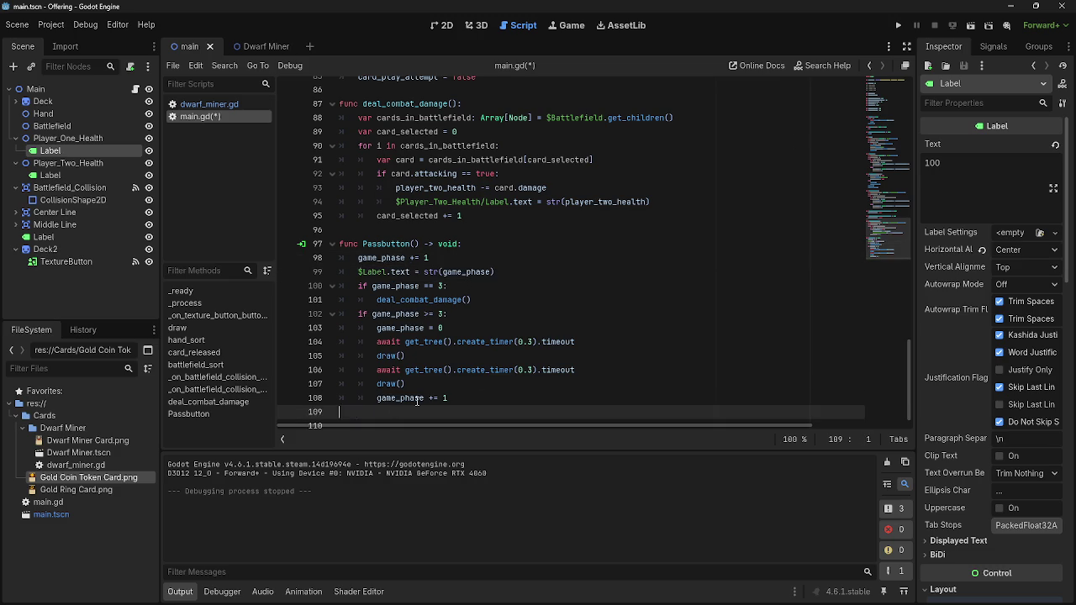
Run the game, play four hand cards, and advance to combat to deal damage.
click(898, 26)
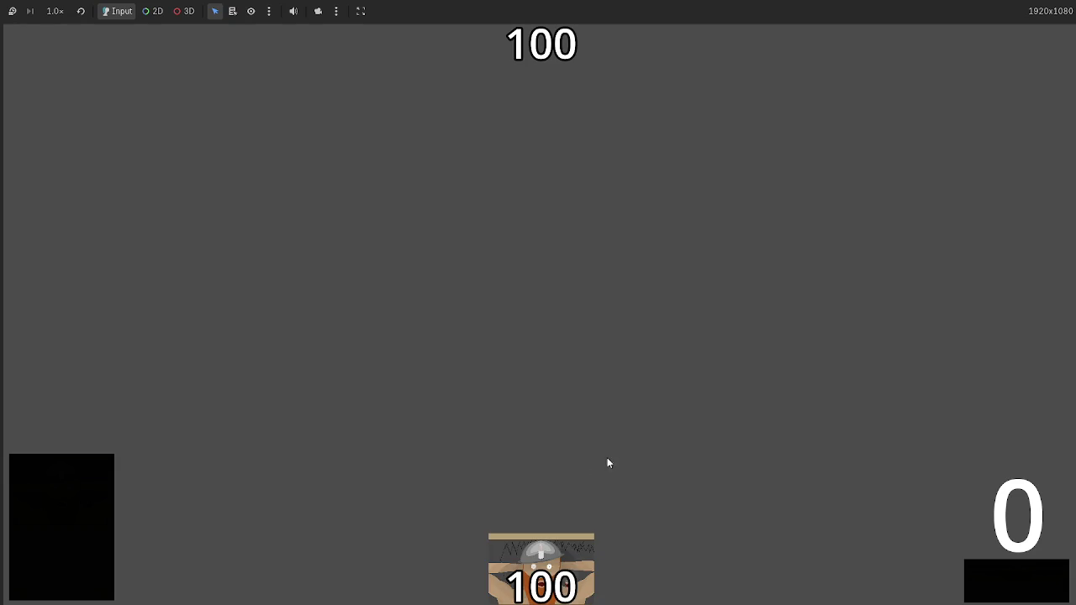
click(542, 564)
click(553, 555)
click(547, 559)
click(542, 563)
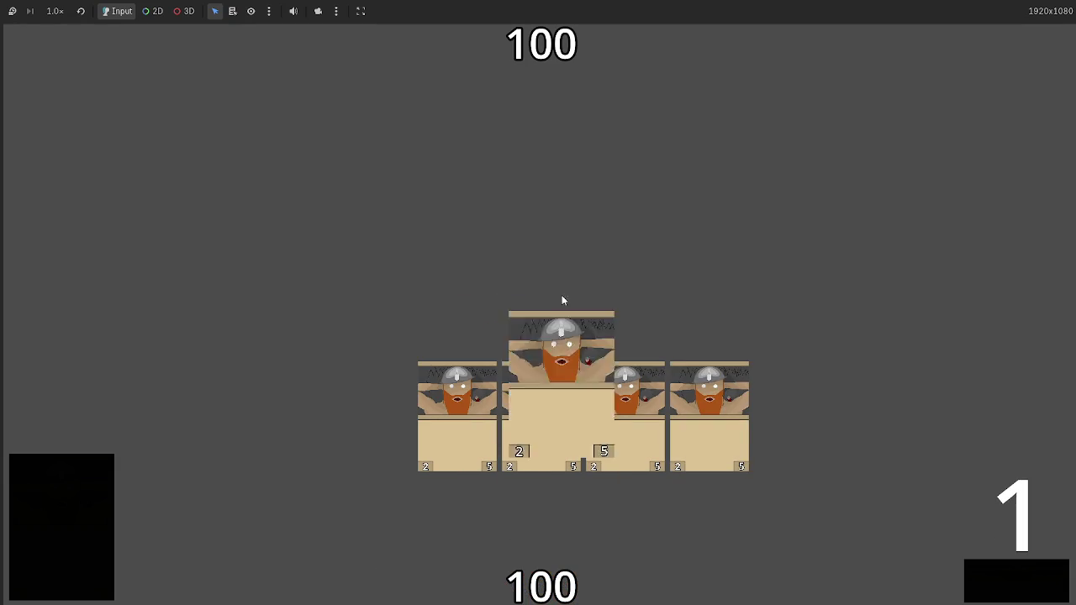
click(988, 571)
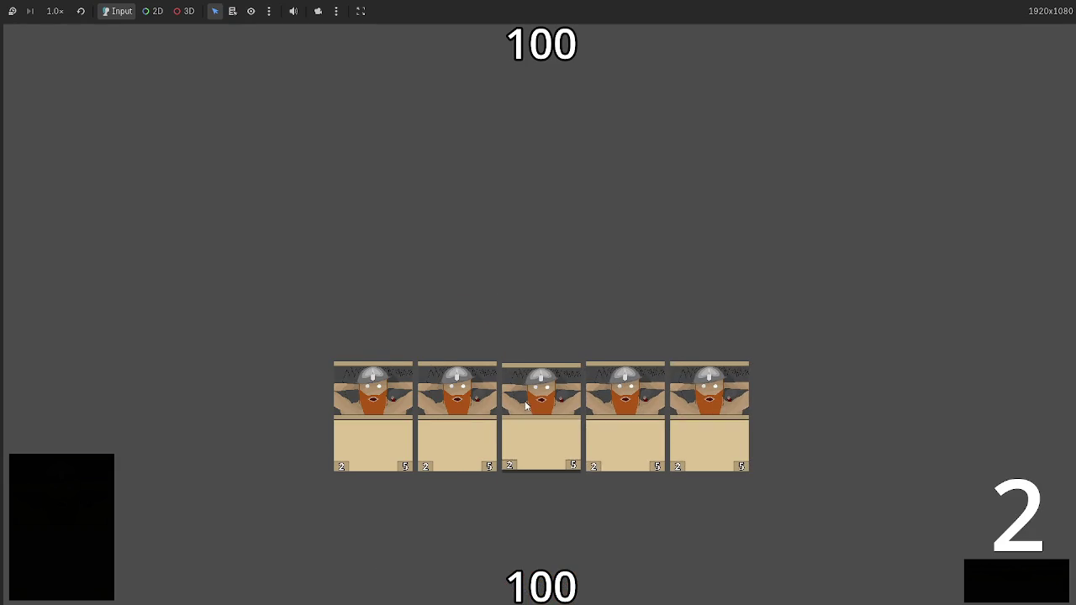
click(1015, 566)
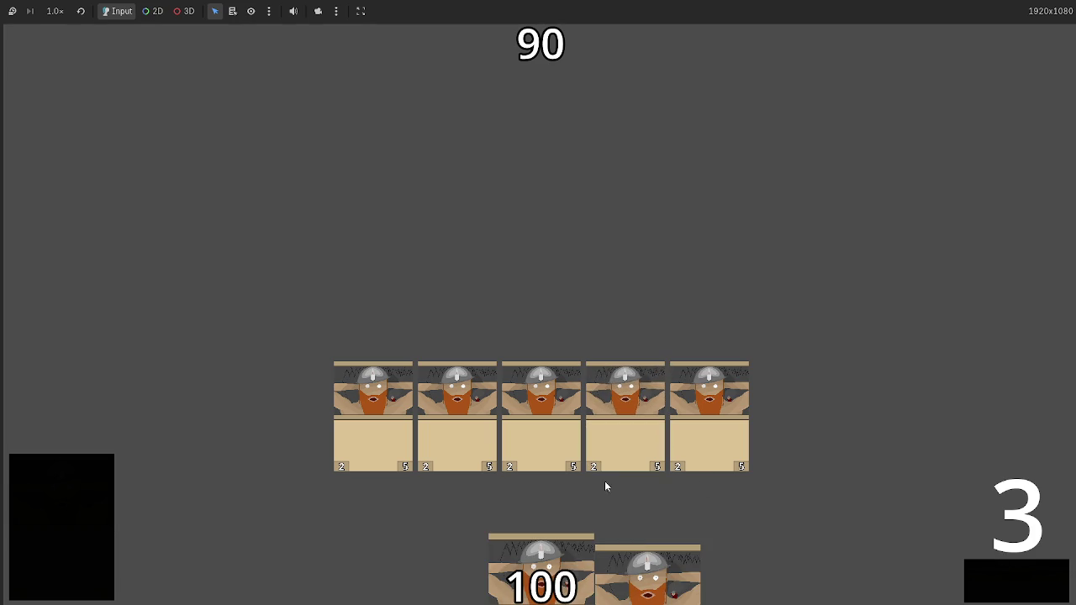
Play two drawn cards, pass through combat again, stop the game, and open dwarf_miner.gd.
click(643, 557)
click(578, 559)
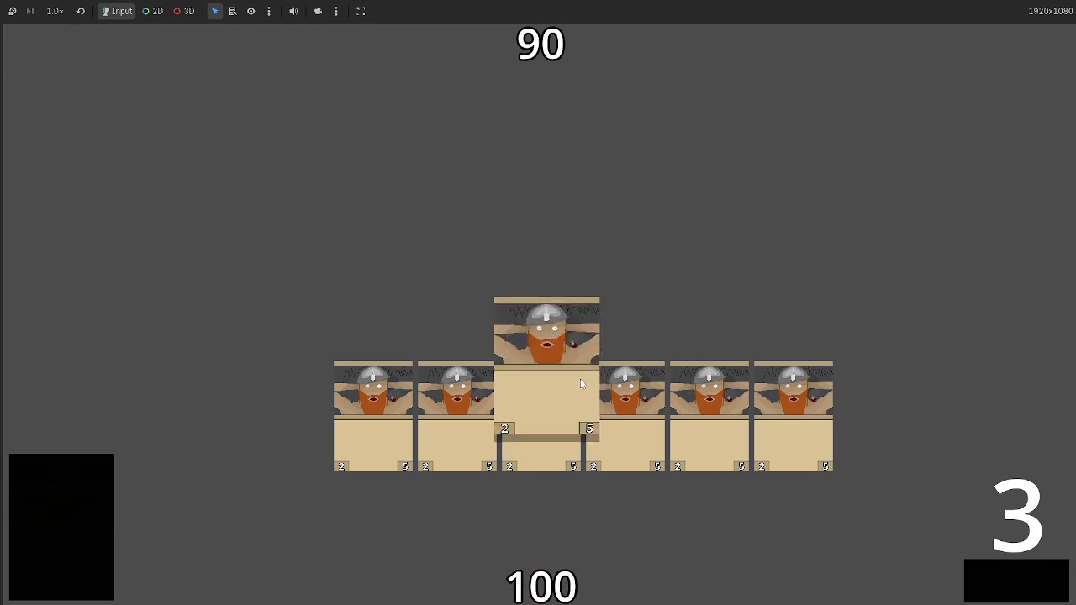
click(1000, 583)
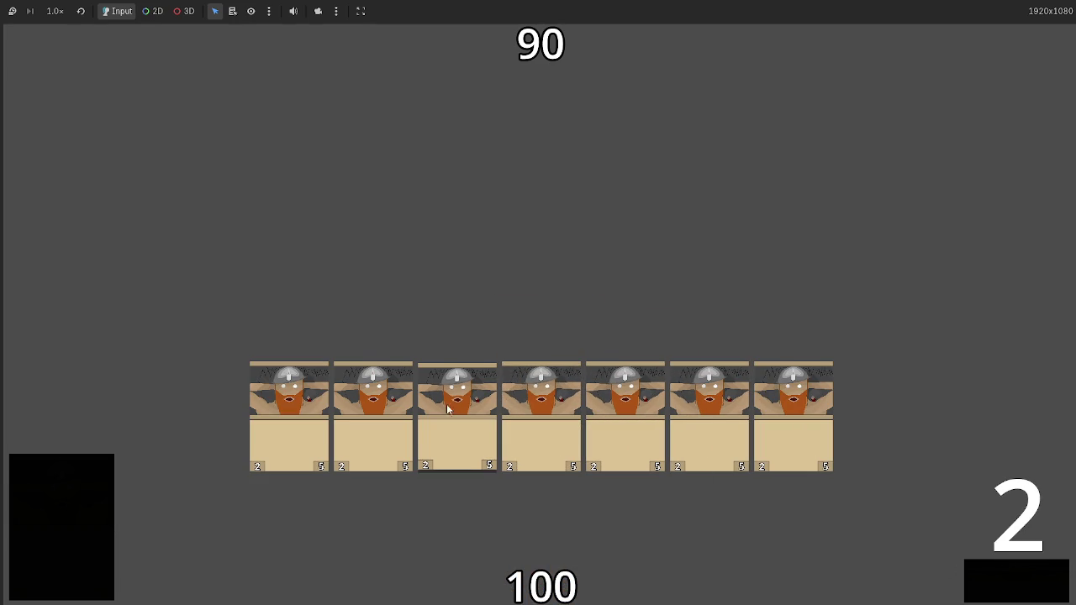
click(1007, 575)
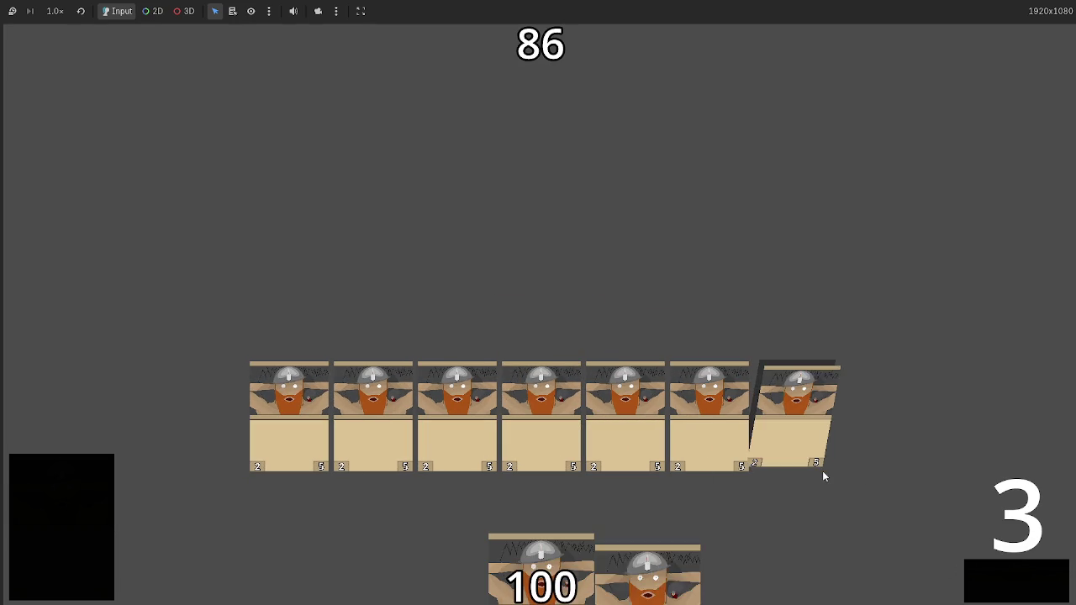
key(F8)
click(237, 107)
scroll(286, 261, up, 2)
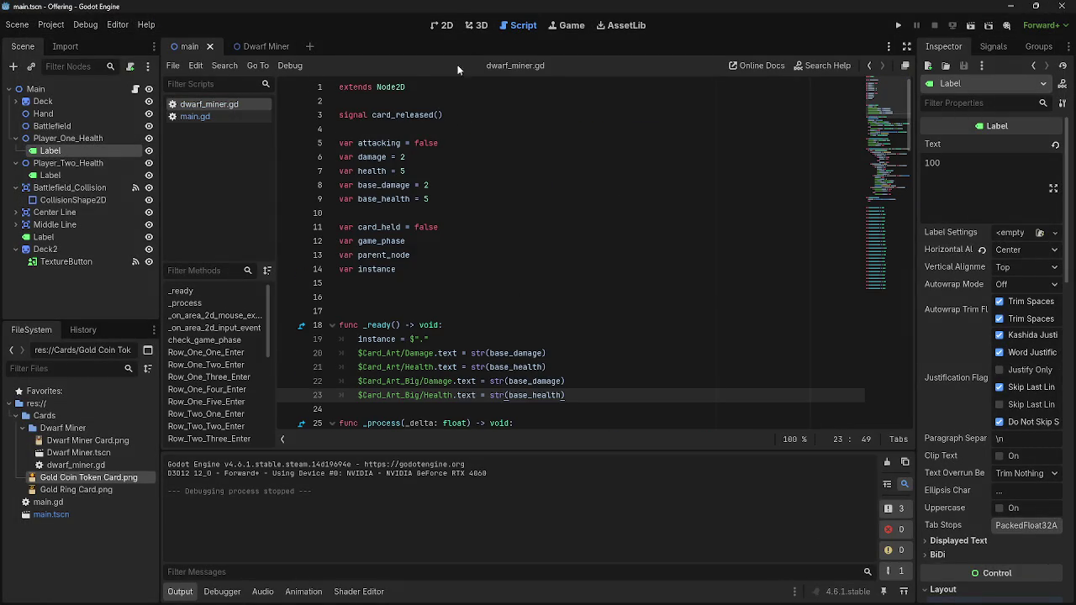
Switch to the Dwarf Miner scene and collapse its Row_One, Card_Art, Area2D and root branches.
click(266, 46)
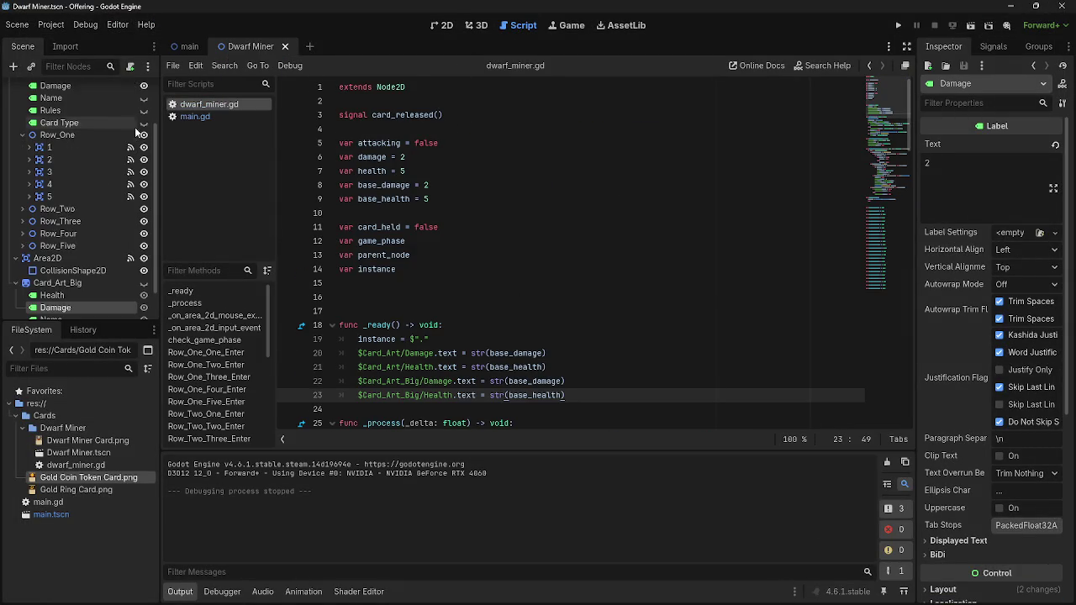
click(22, 201)
click(28, 101)
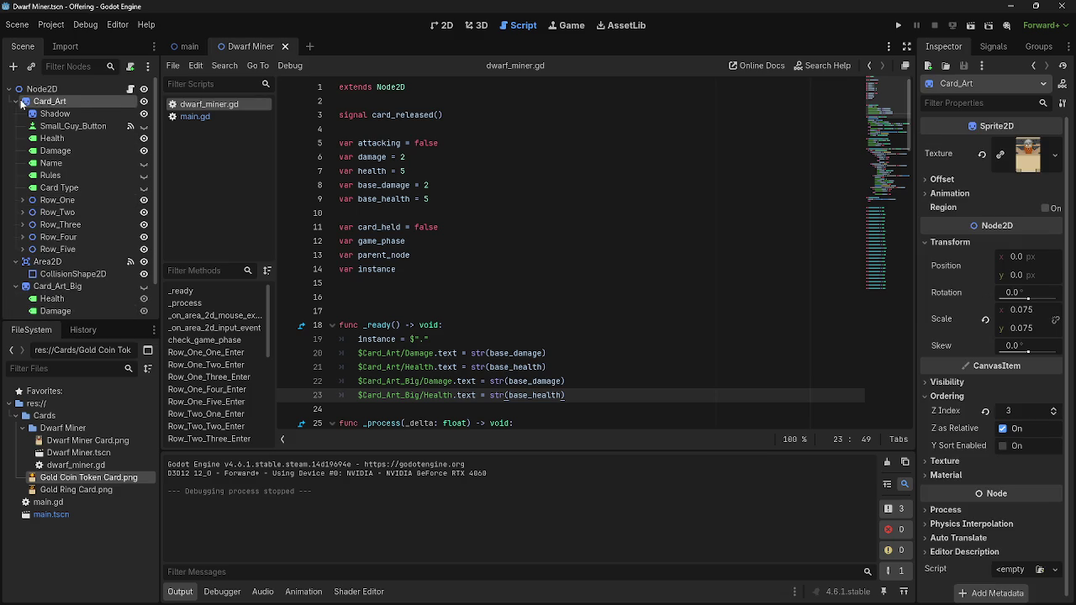
click(15, 101)
click(15, 114)
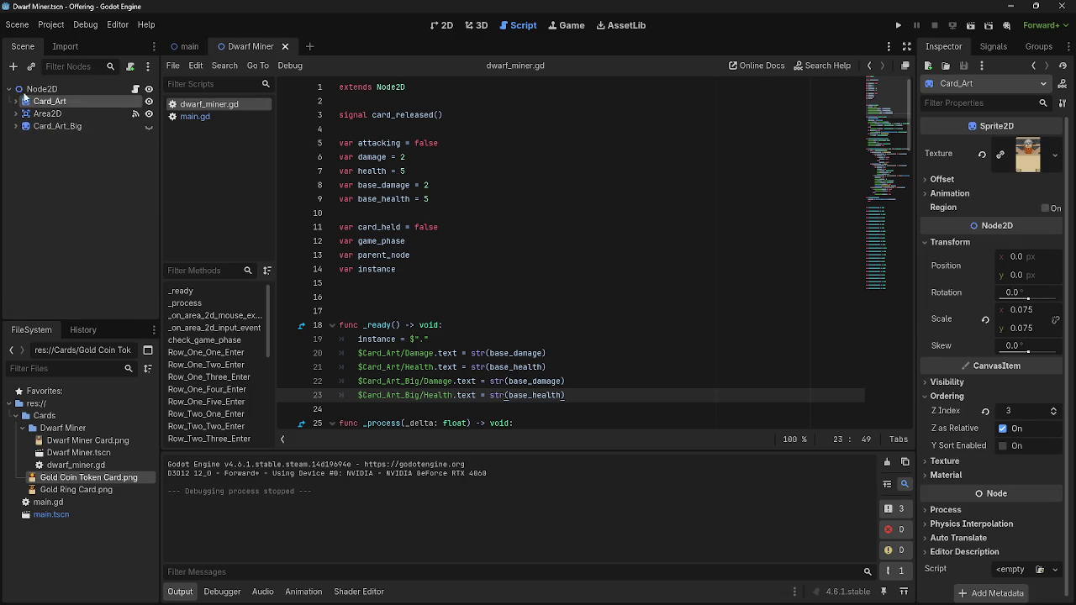
click(17, 89)
click(10, 88)
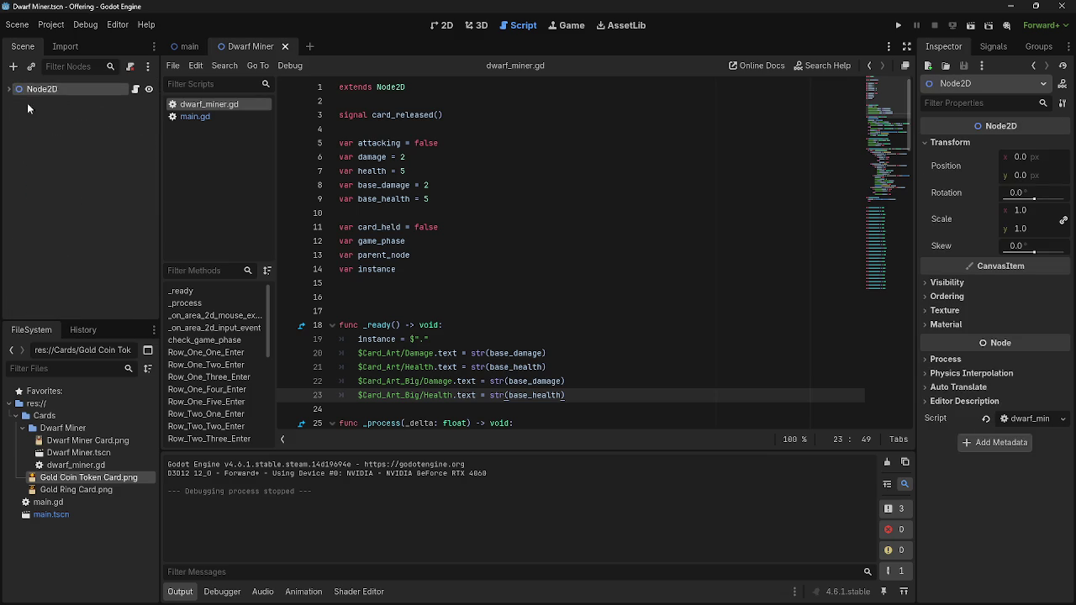
Add a Timer child node to the card root and set its wait time to 0.053 seconds.
click(13, 66)
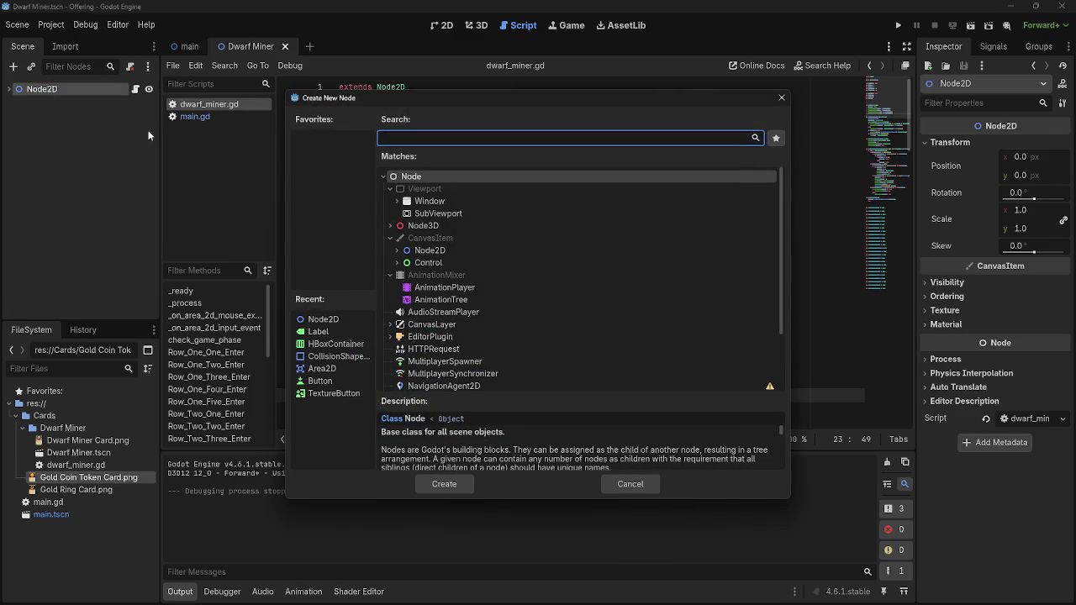
text(time4)
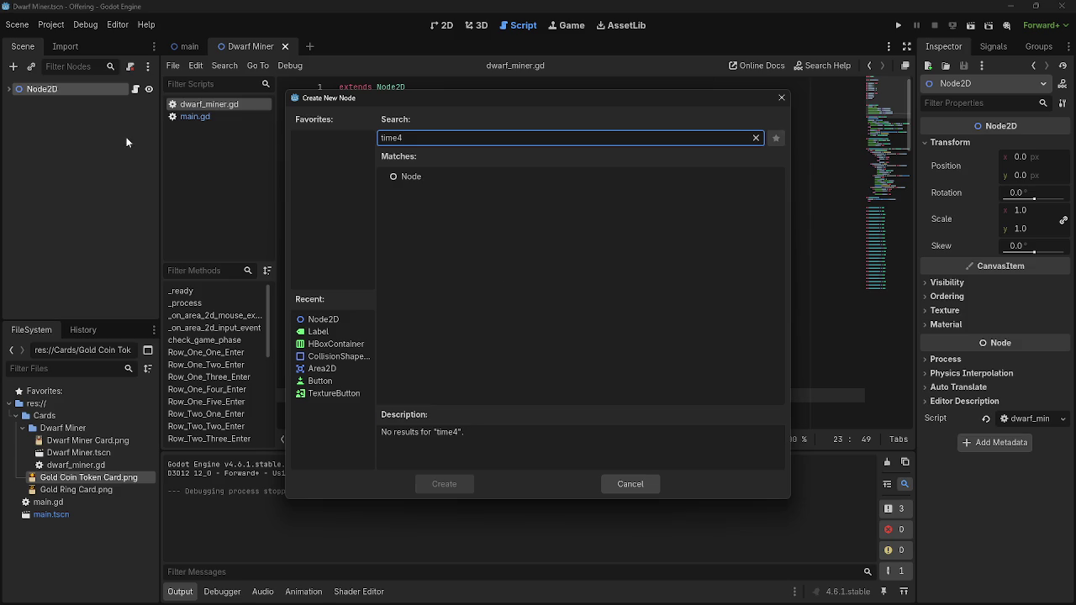
key(BackSpace)
click(445, 483)
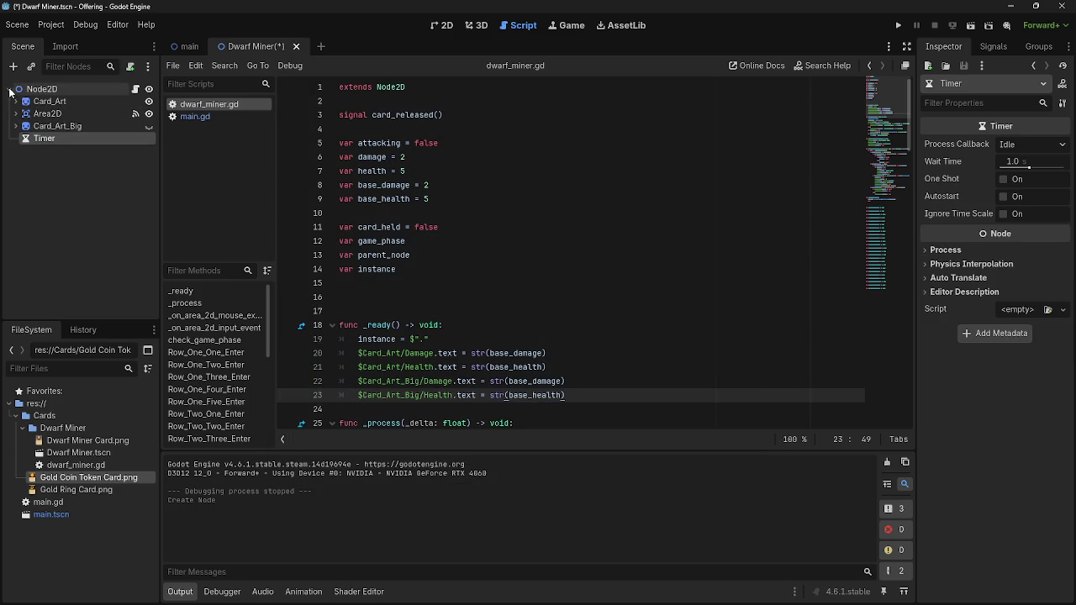
scroll(618, 254, down, 3)
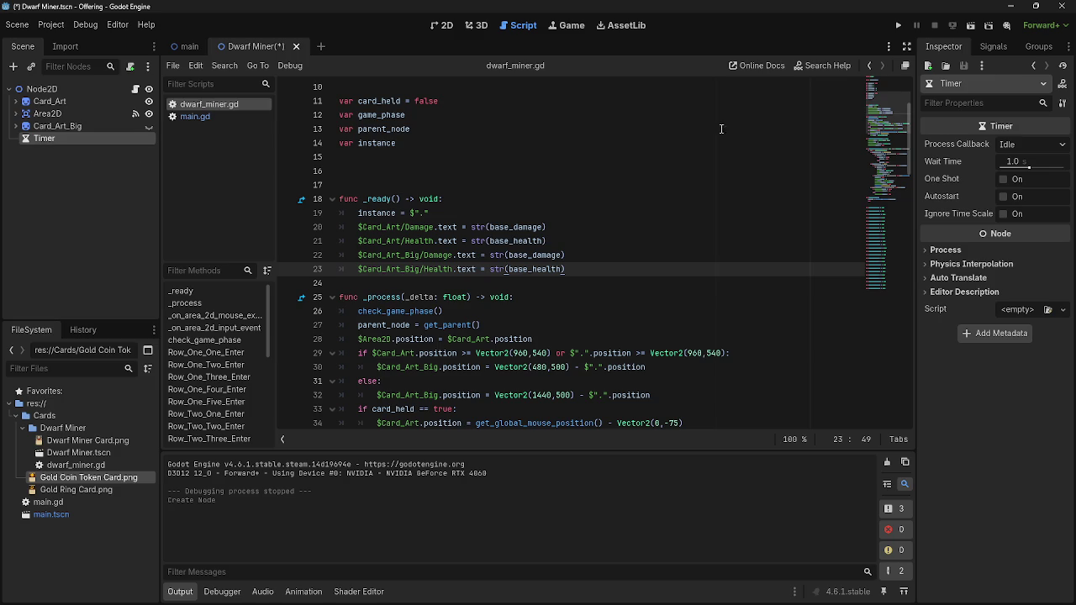
drag(1030, 173, 1016, 168)
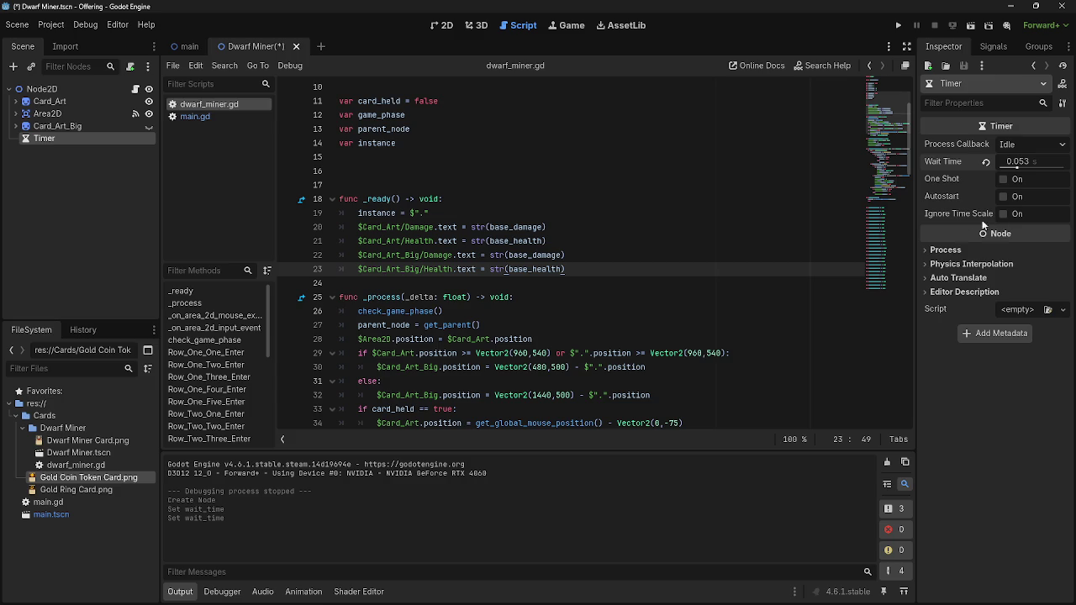
Cut the Timer node out of the scene, undoing an accidental paste into the script.
right_click(38, 138)
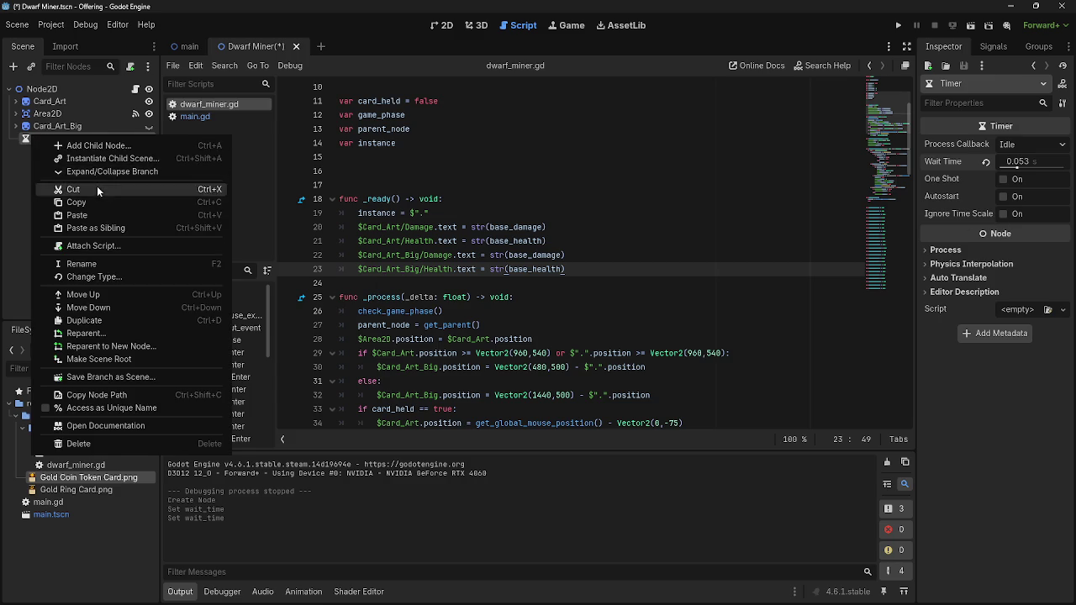
click(96, 186)
click(550, 171)
key(ctrl+v)
key(ctrl+z)
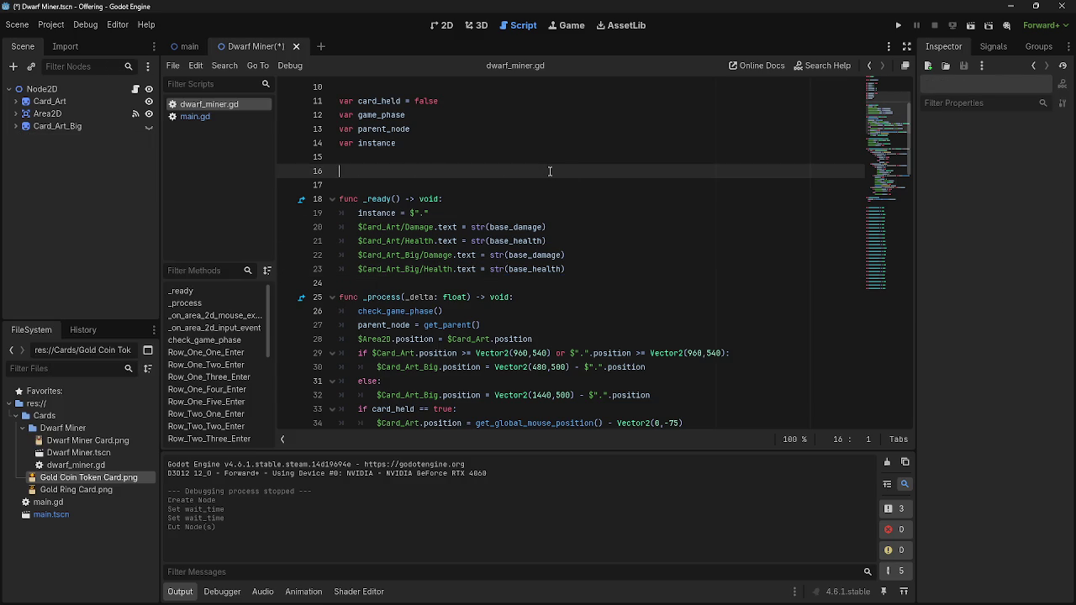
Add an 'if attacking == true:' condition in _process after the Battlefield scale line.
key(alt+Tab)
key(alt+Tab)
key(Escape)
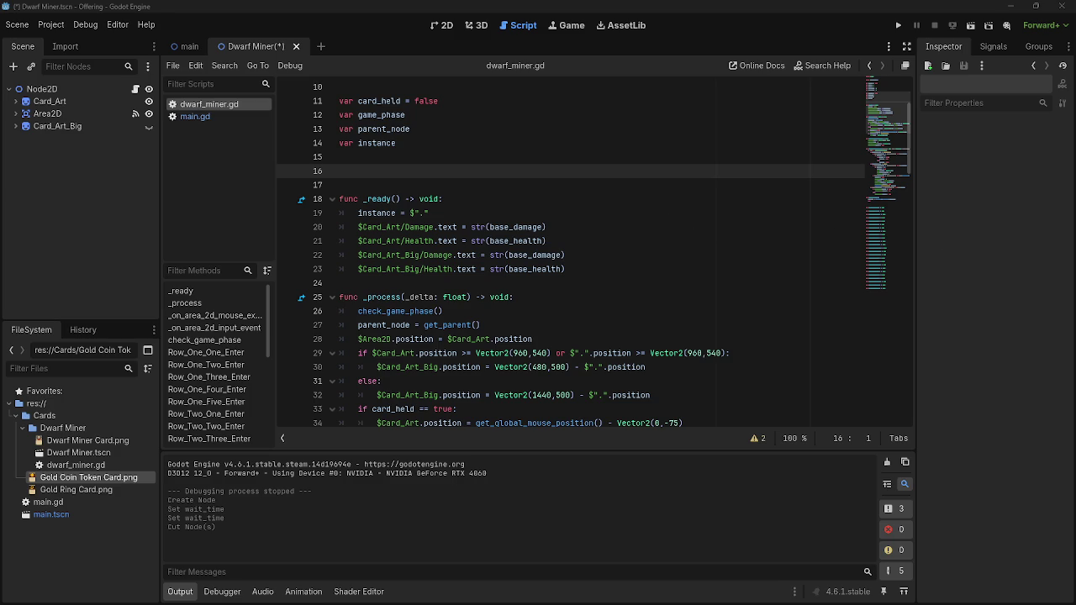
scroll(609, 251, down, 7)
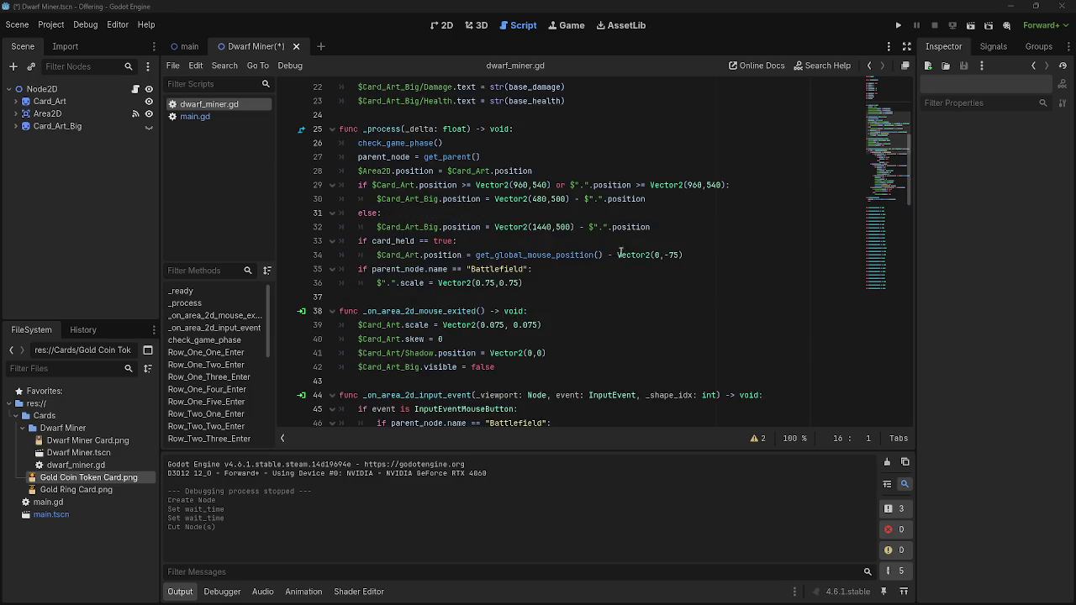
scroll(609, 251, up, 9)
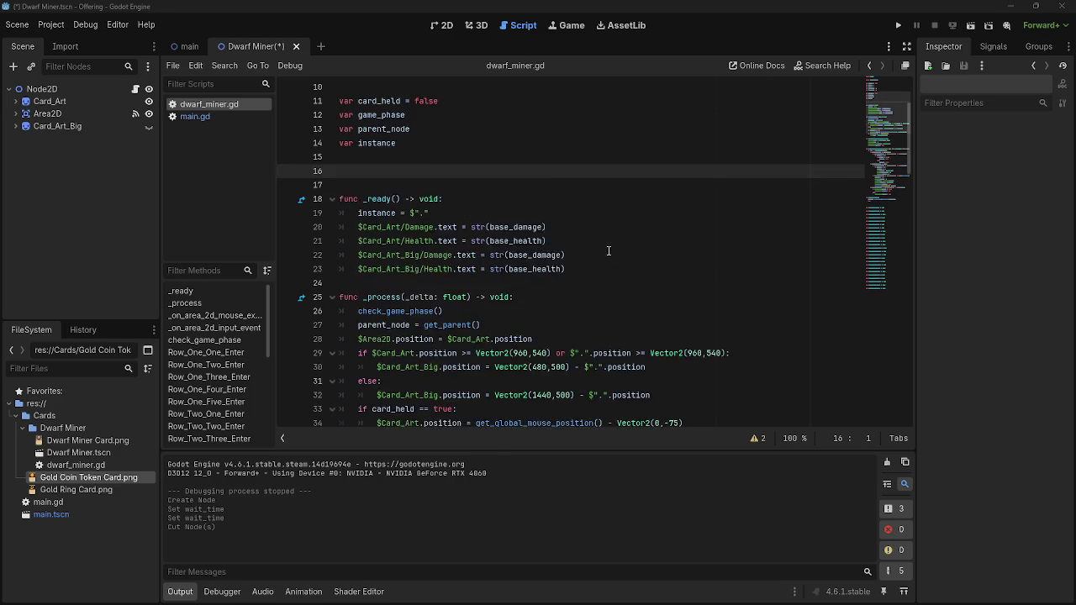
scroll(608, 251, down, 4)
scroll(609, 251, down, 1)
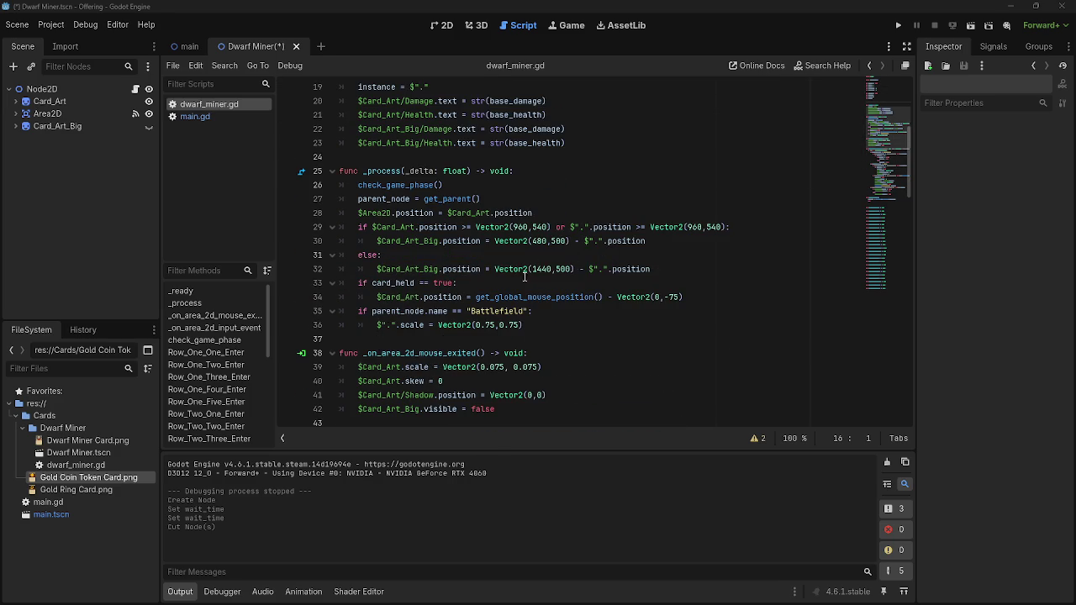
click(730, 299)
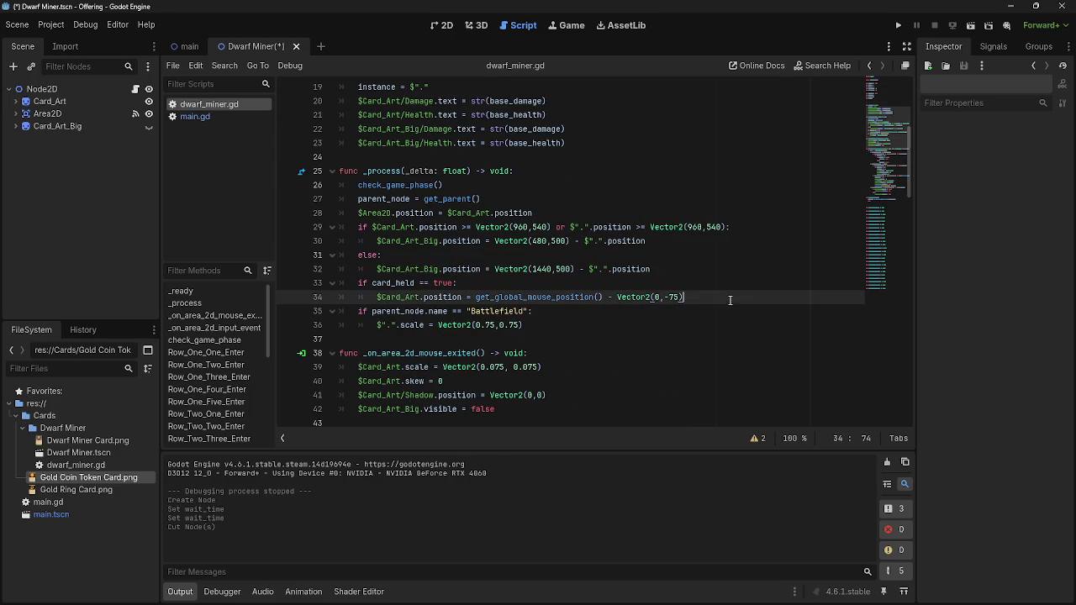
click(670, 324)
key(Return)
text(if pa)
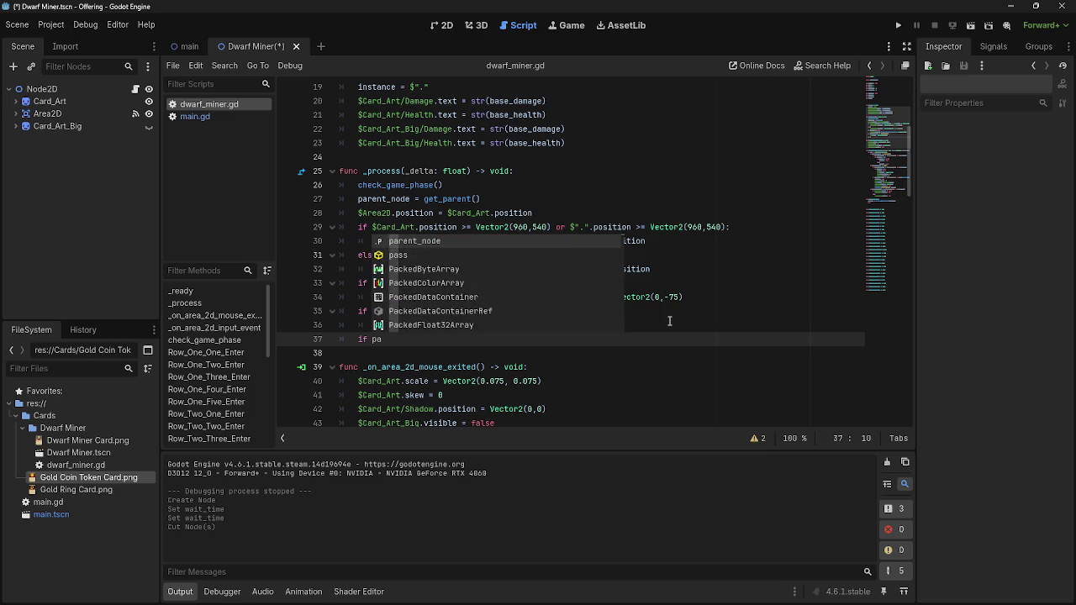
key(BackSpace)
text(att)
key(Return)
text(== tre)
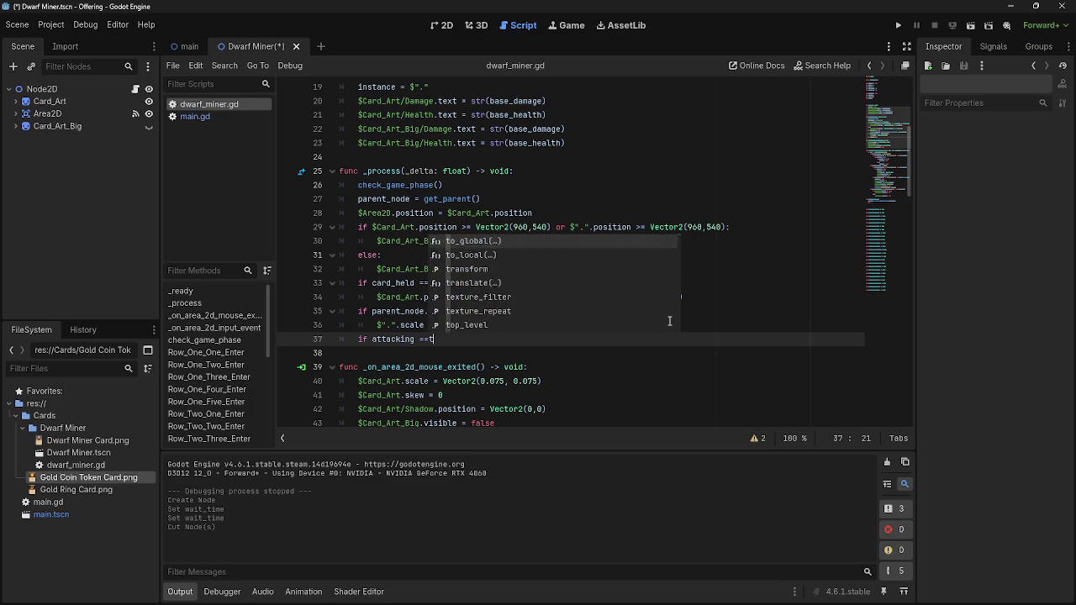
text(ue:)
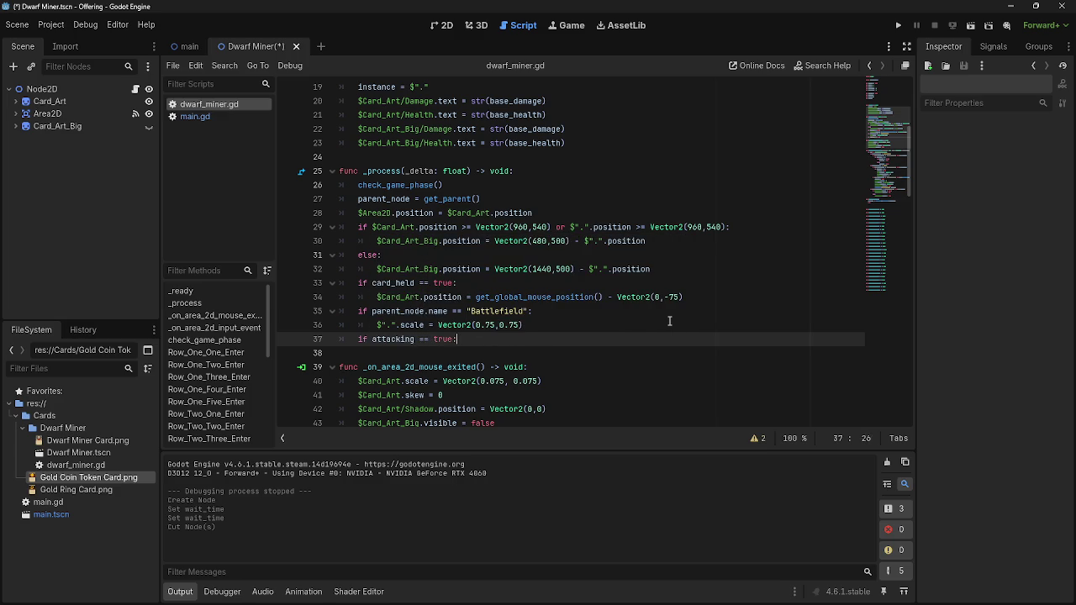
key(Return)
Put 'await get_tree().create_timer(0.3).timeout' followed by 'pass' inside the attacking block.
text(f)
key(BackSpace)
text(pass)
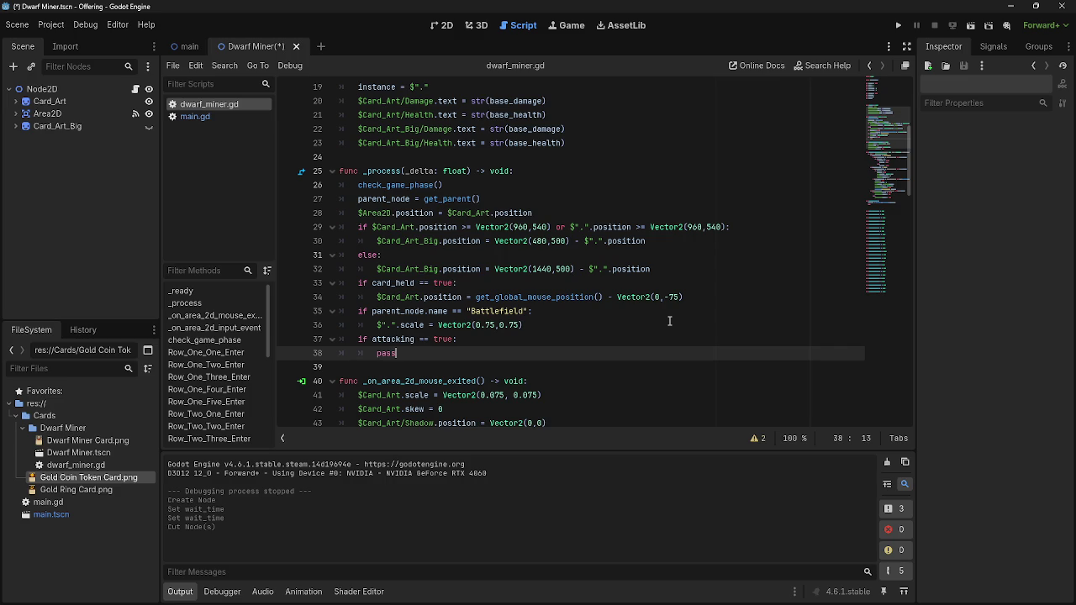
key(ctrl+shift+Return)
text(await get_tree().create_timer(0.3).timeout)
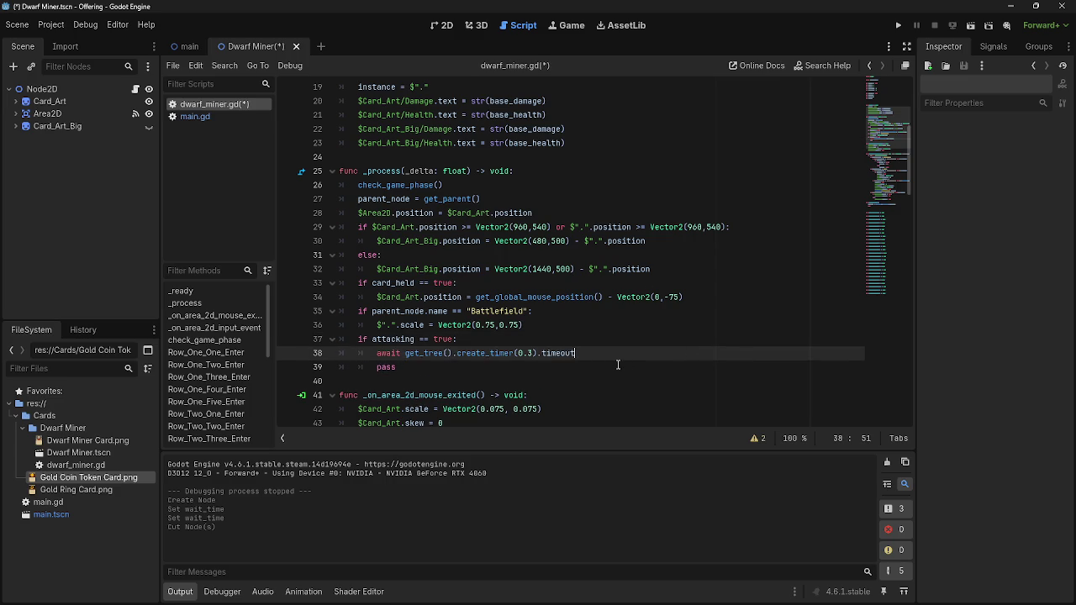
double_click(585, 353)
key(Right)
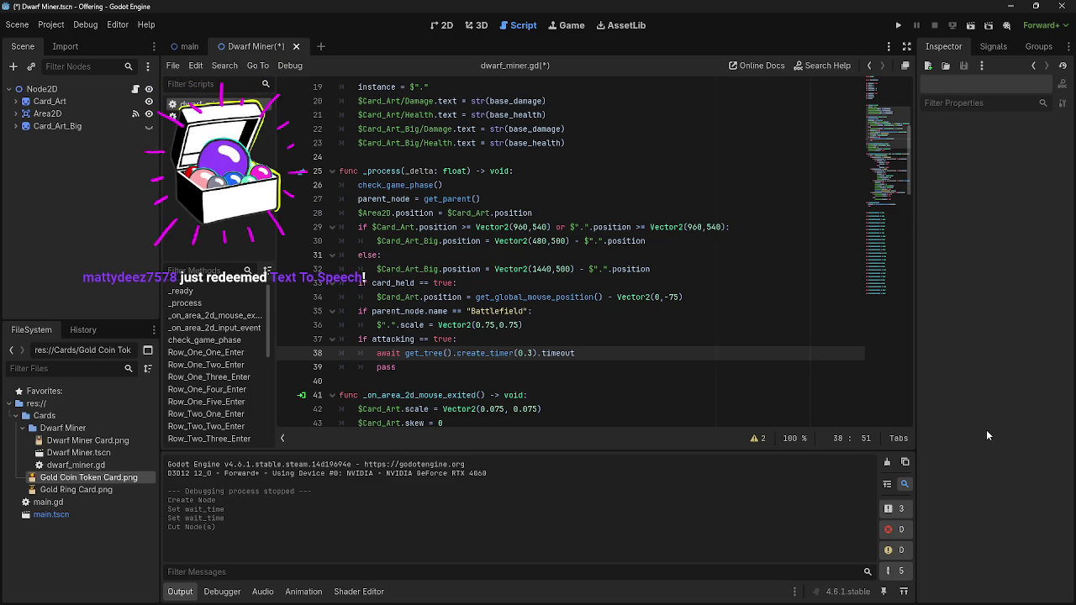
Delete the 'await get_tree().create_timer(0.3).timeout' line 38, keeping pass under the attacking check.
key(alt+Tab)
key(alt+Tab)
key(alt+Tab)
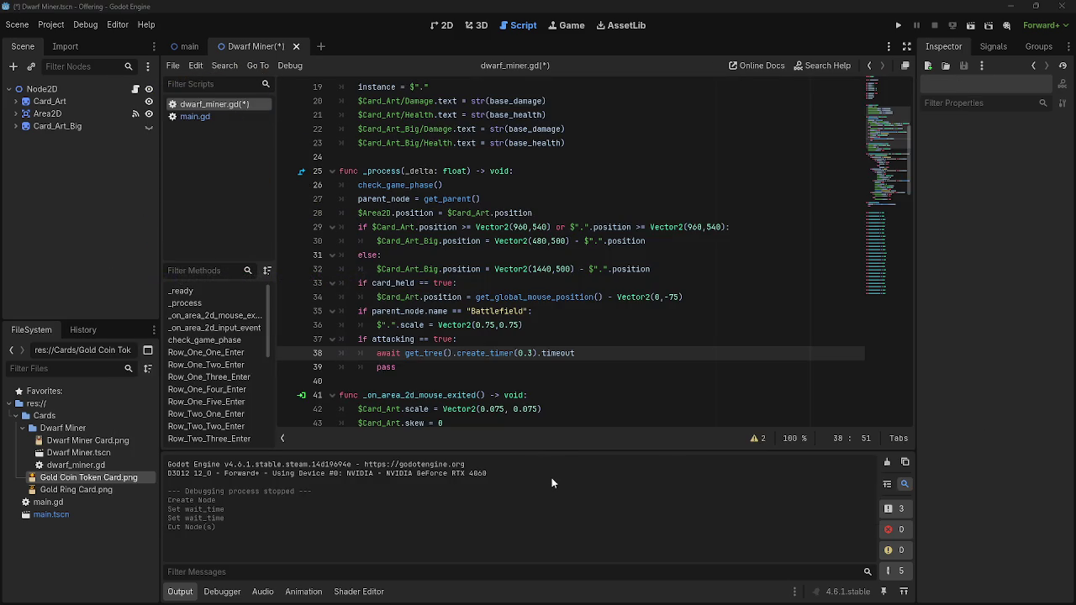
click(582, 367)
key(alt+Tab)
key(alt+Tab)
key(alt+Tab)
key(Escape)
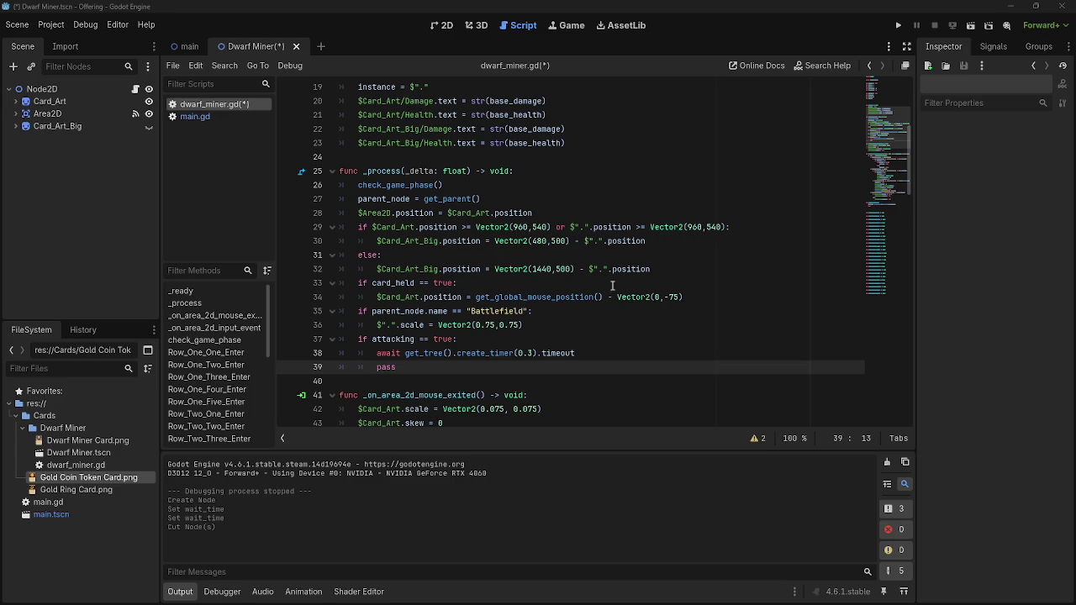
drag(584, 353, 377, 353)
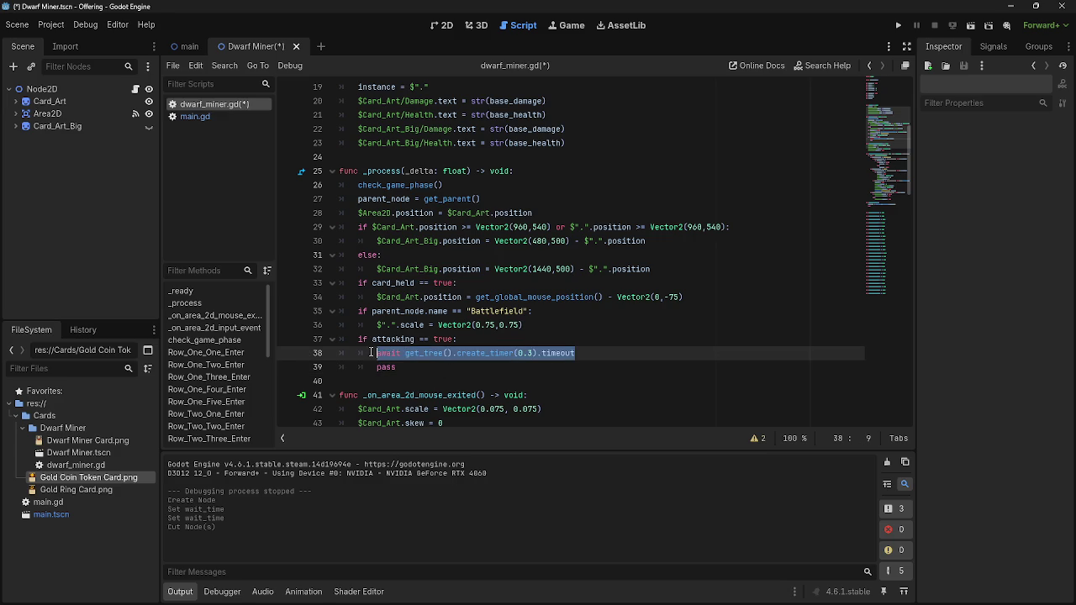
key(BackSpace)
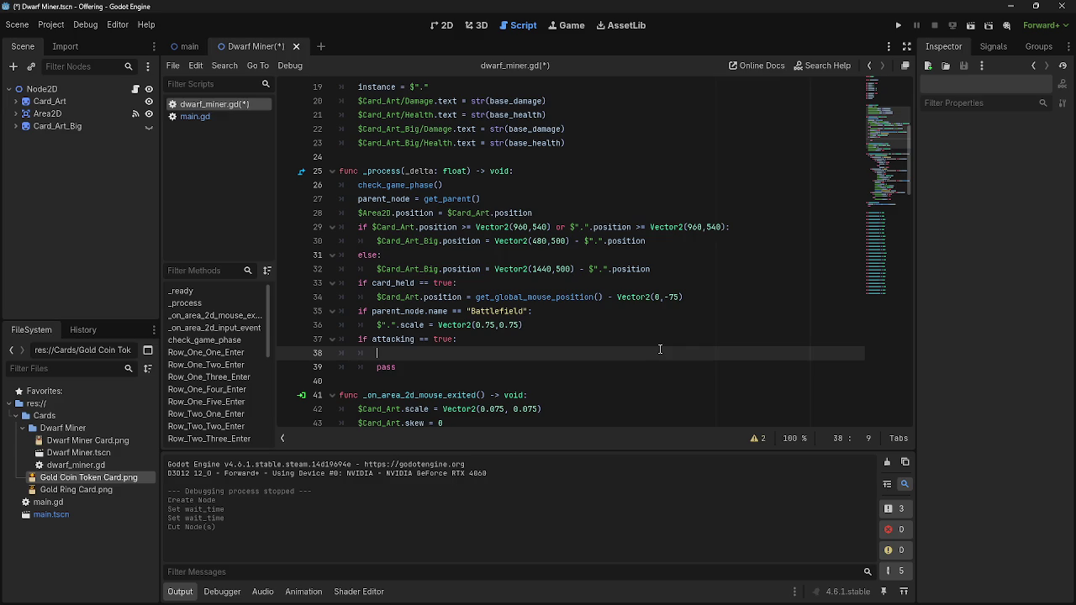
scroll(660, 348, up, 6)
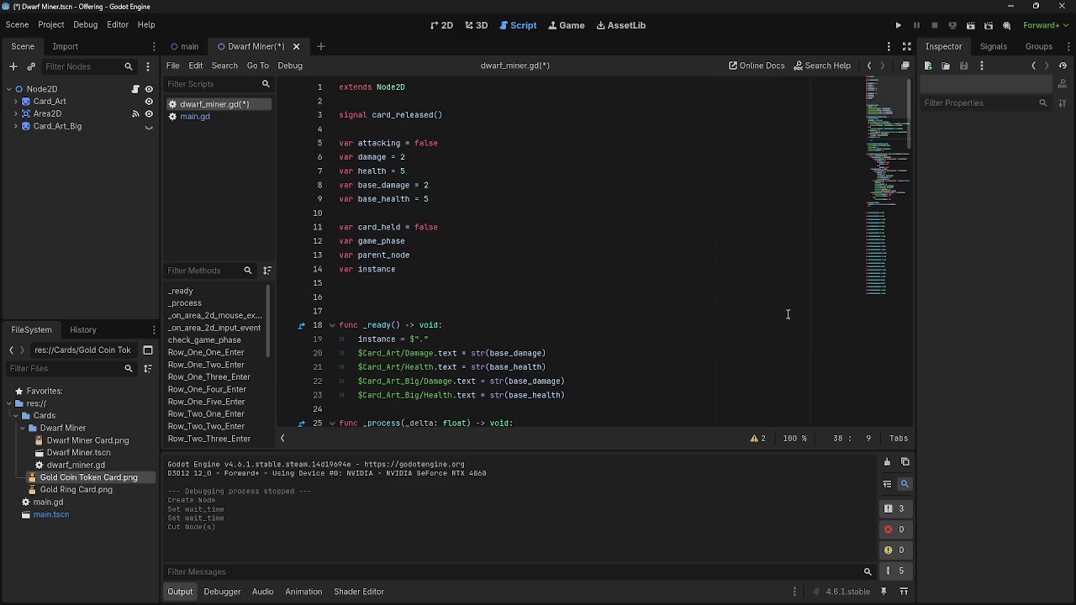
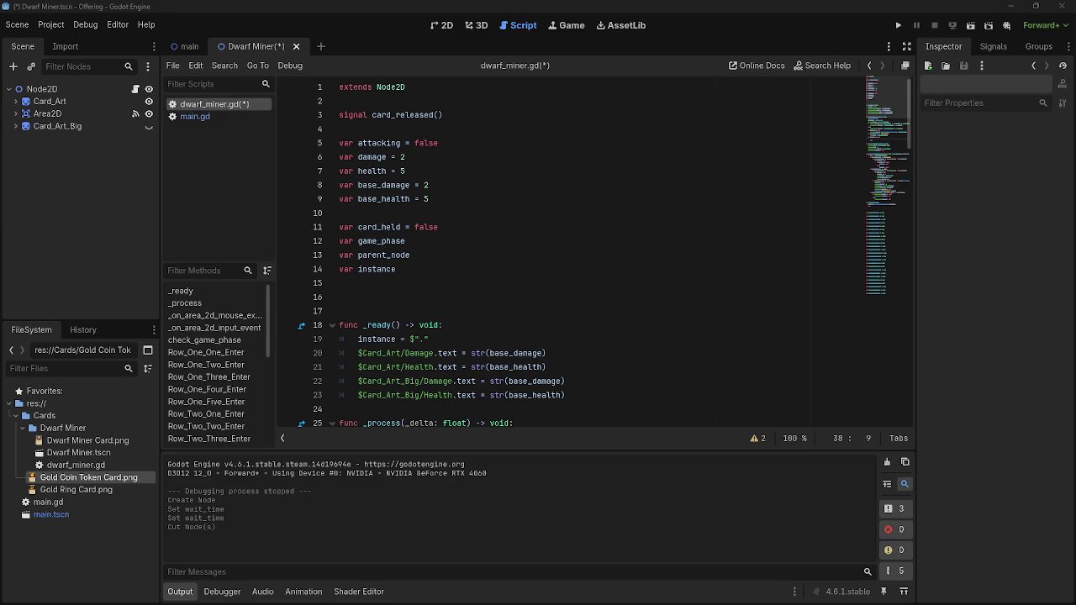
Try a randf_range(1) call on empty line 16, then erase it.
click(424, 294)
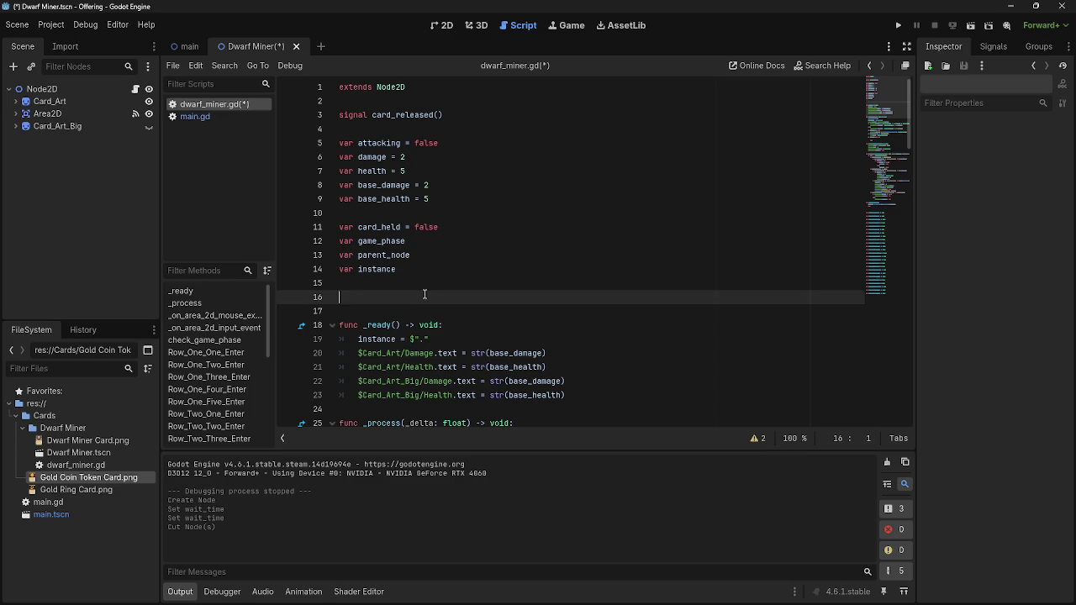
text(randf)
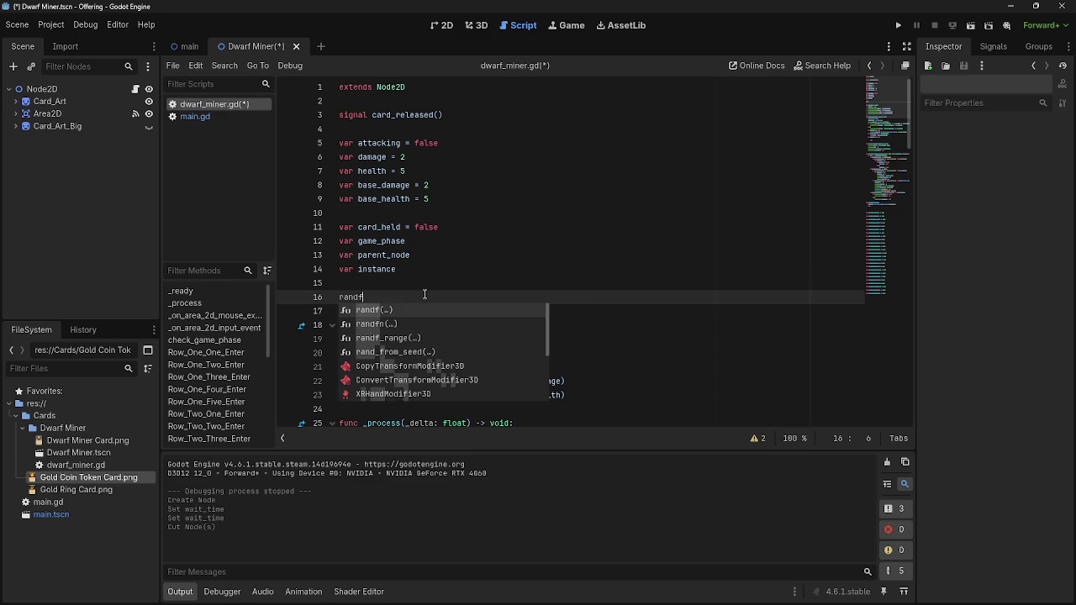
text(_)
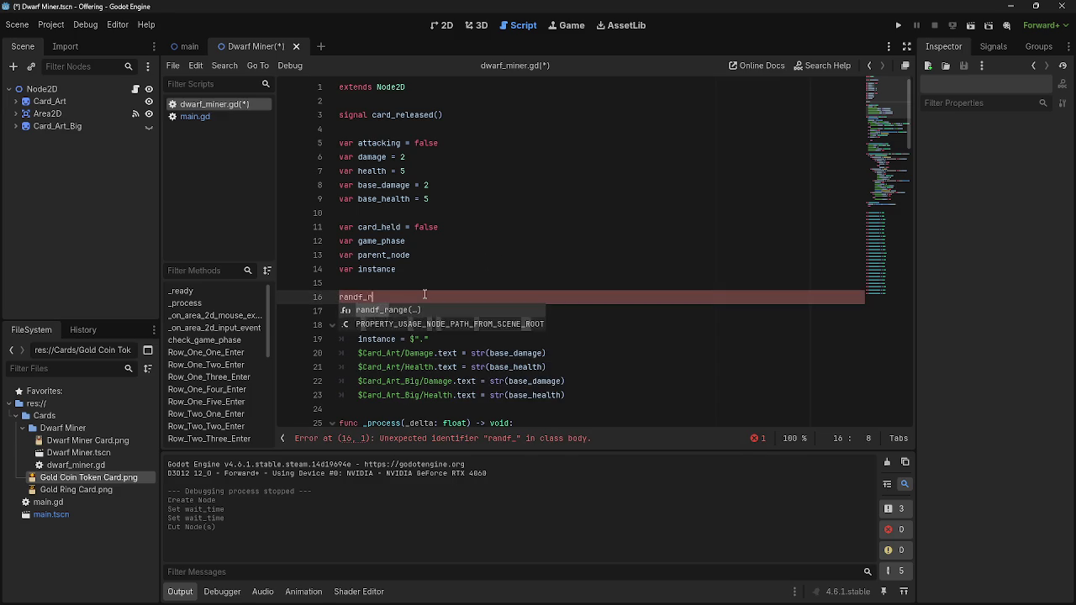
text(r)
key(Return)
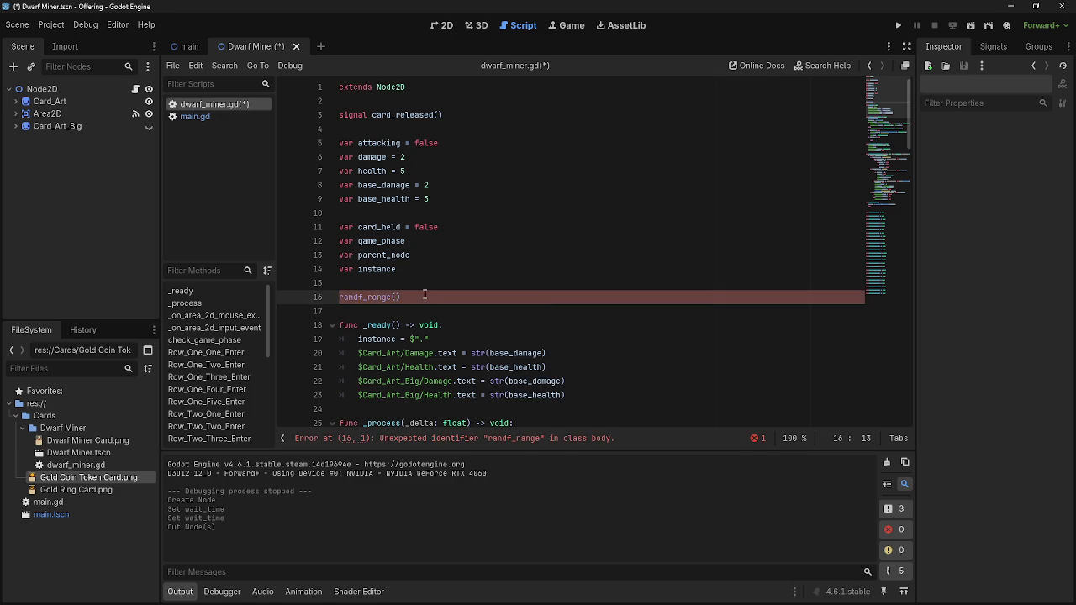
text(1)
key(BackSpace)
key(BackSpace)
key(BackSpace)
scroll(425, 294, down, 2)
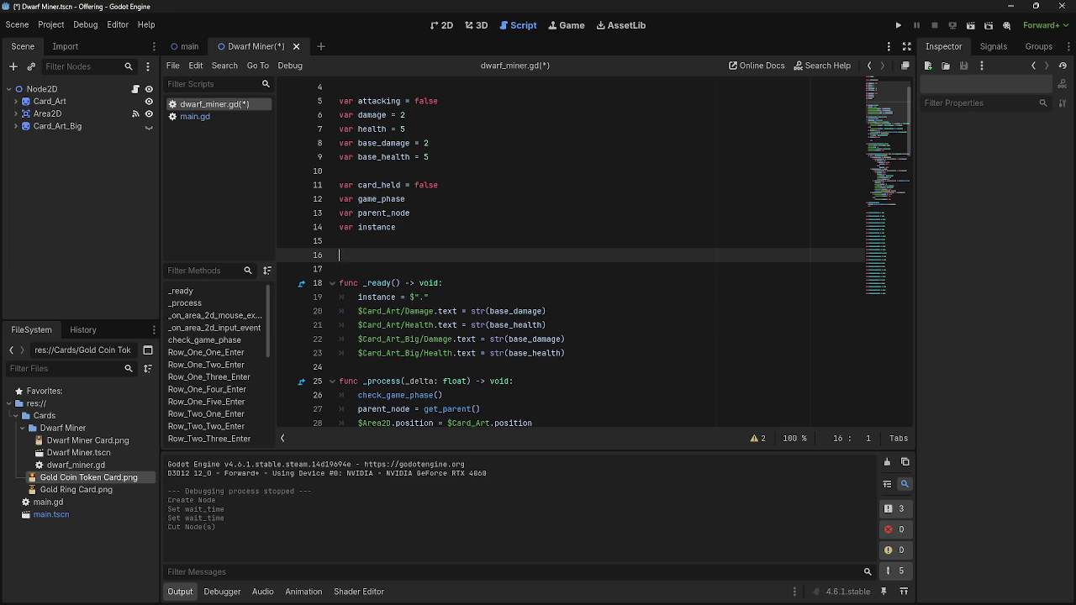
scroll(571, 252, down, 4)
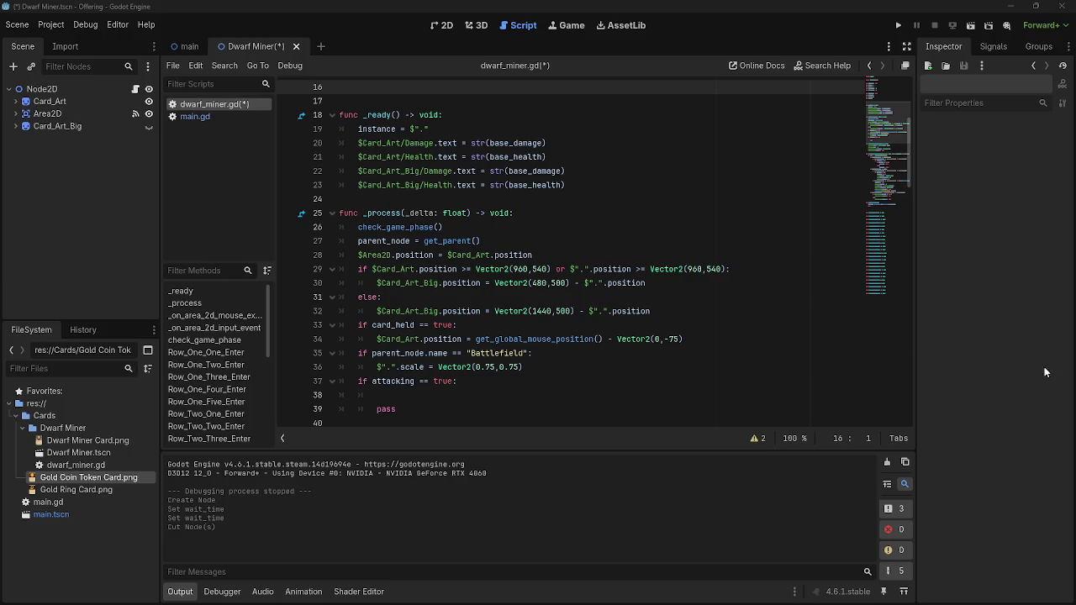
Paste 'await get_tree().create_timer(0.3).timeout' under 'if attacking == true:' and delete the pass line.
click(475, 198)
scroll(542, 367, up, 3)
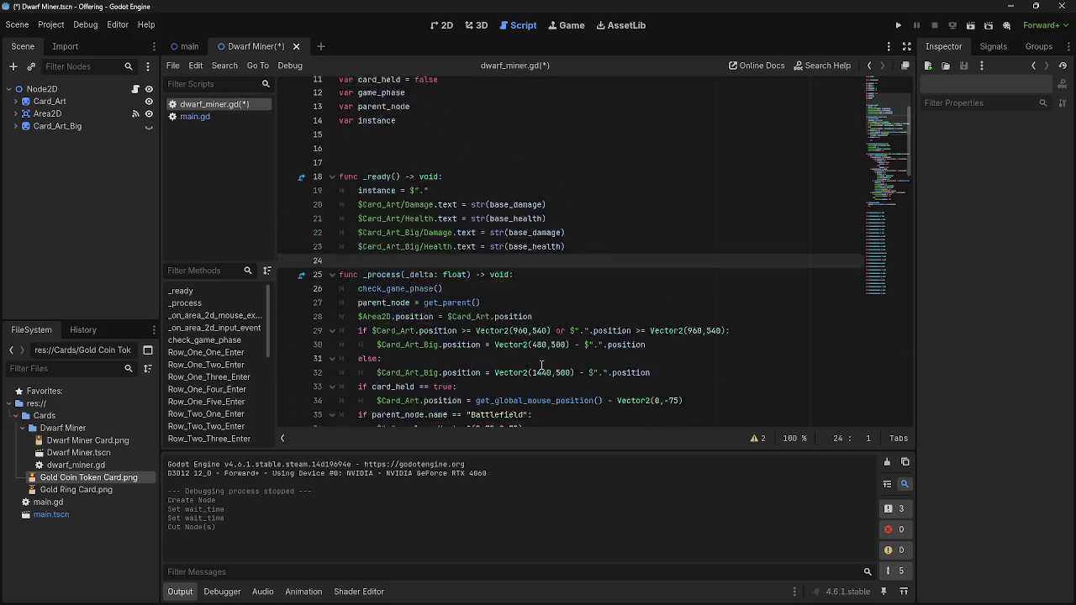
scroll(543, 367, down, 5)
click(502, 268)
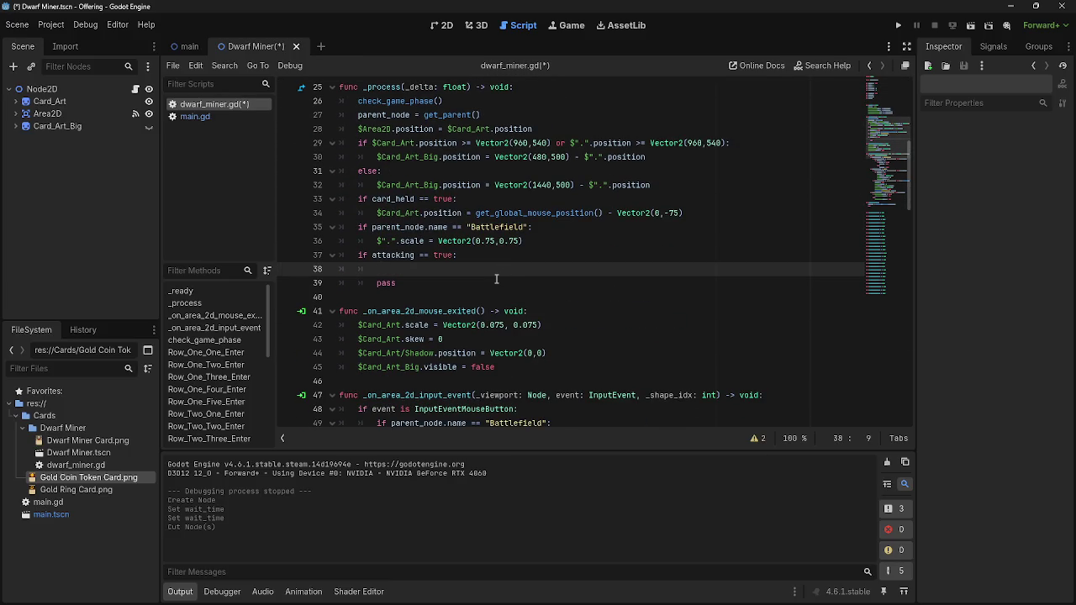
click(496, 279)
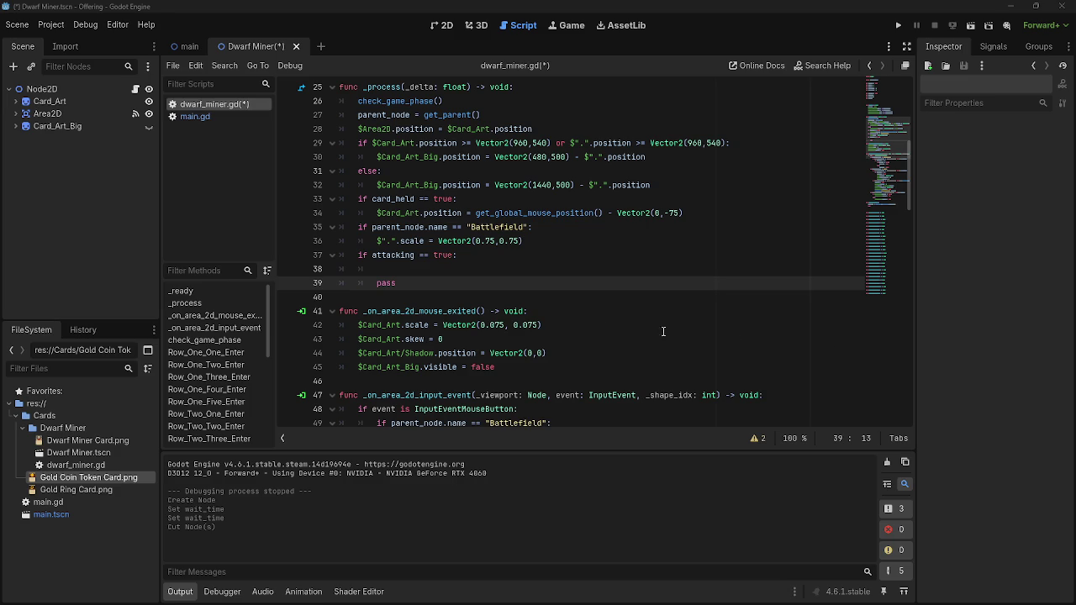
click(490, 268)
text(await get_tree().create_timer(0.3).timeout)
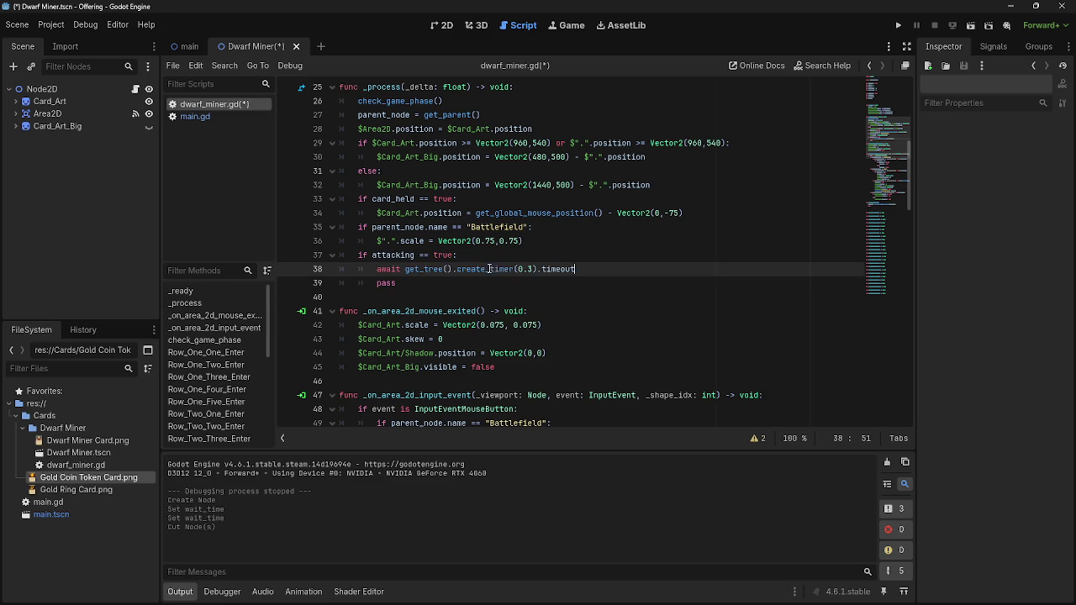
key(Return)
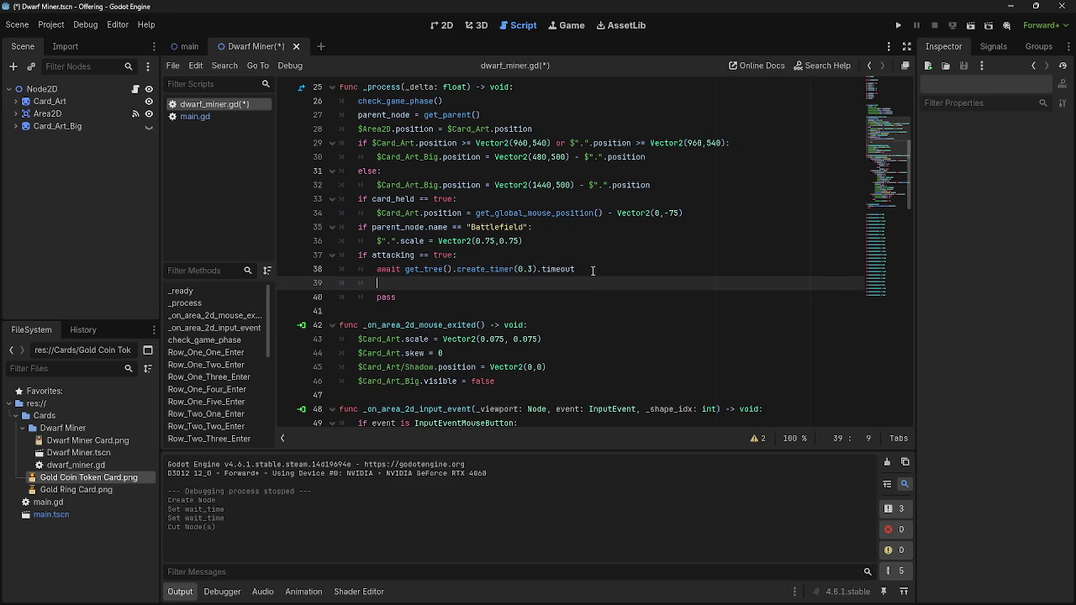
drag(396, 298, 339, 298)
key(BackSpace)
key(BackSpace)
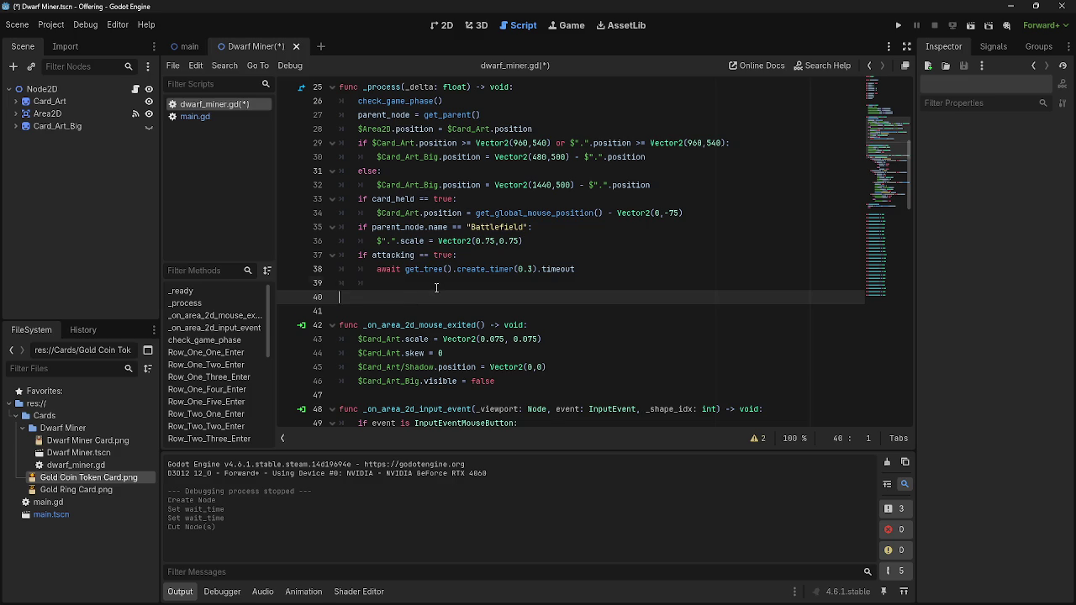
scroll(477, 326, up, 8)
Declare 'var tilting_left' and 'var tilting_right' on two lines below base_health.
click(464, 215)
key(Return)
key(Return)
key(BackSpace)
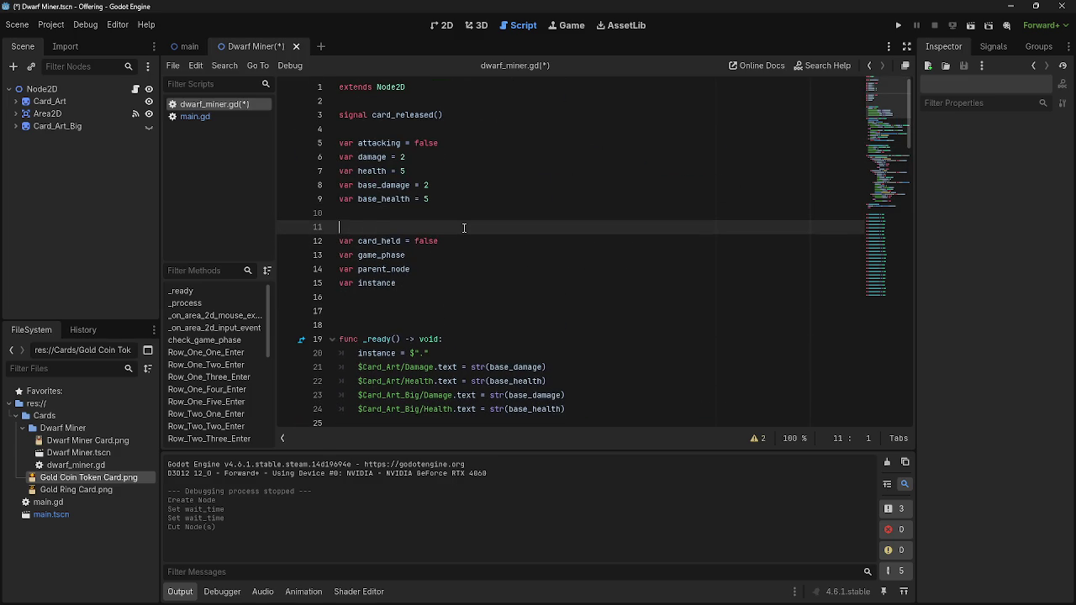
text(var tilit)
key(BackSpace)
key(BackSpace)
key(BackSpace)
text(lting)
key(BackSpace)
text(_lef)
text(t)
key(Return)
text(var tili)
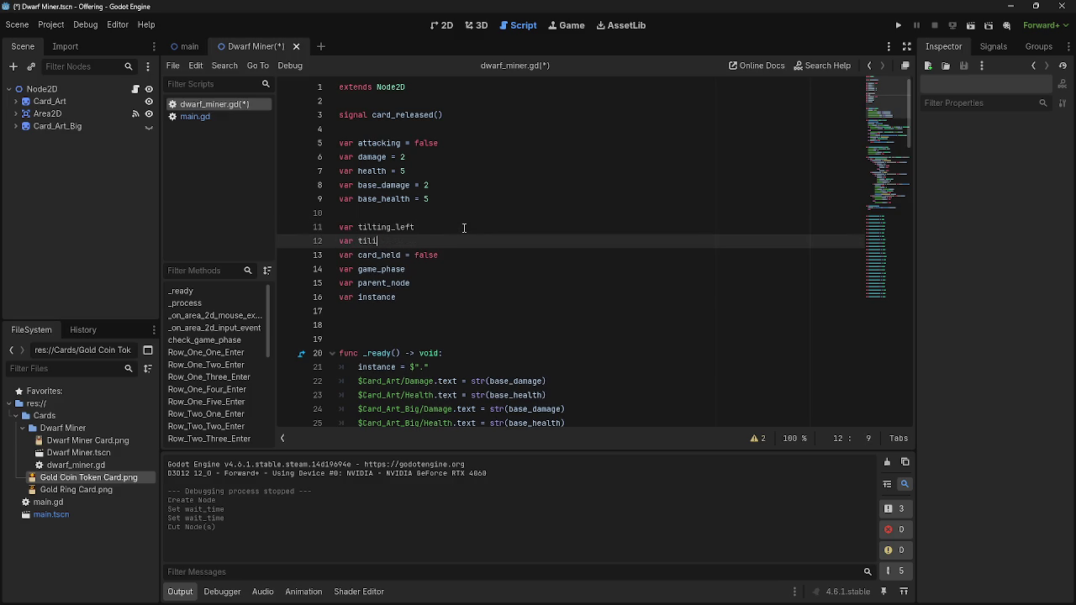
key(BackSpace)
text(ting_)
text(right)
scroll(464, 227, down, 8)
Write 'if tilting_left == true:' above the timer await line.
click(471, 297)
key(ctrl+shift+Return)
text(if va)
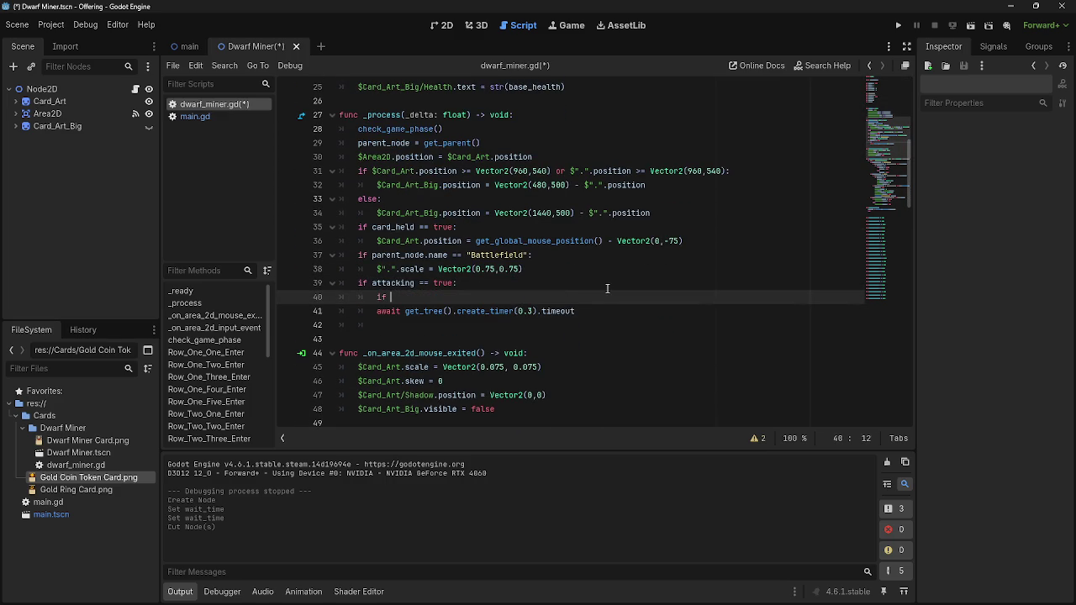
key(BackSpace)
key(BackSpace)
text(tili)
key(BackSpace)
text(tin)
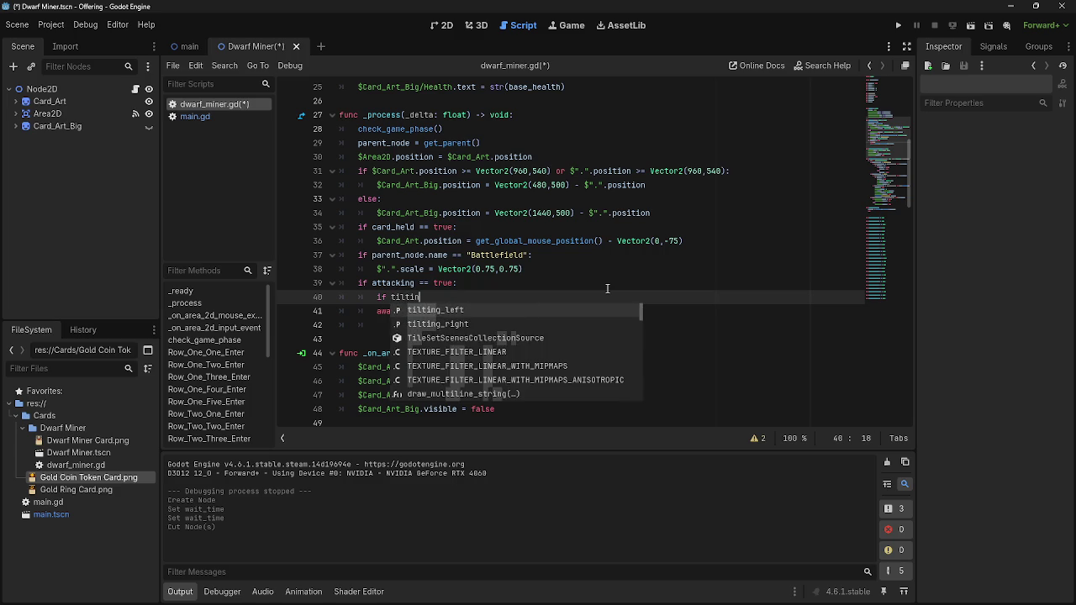
text(g_left ==t)
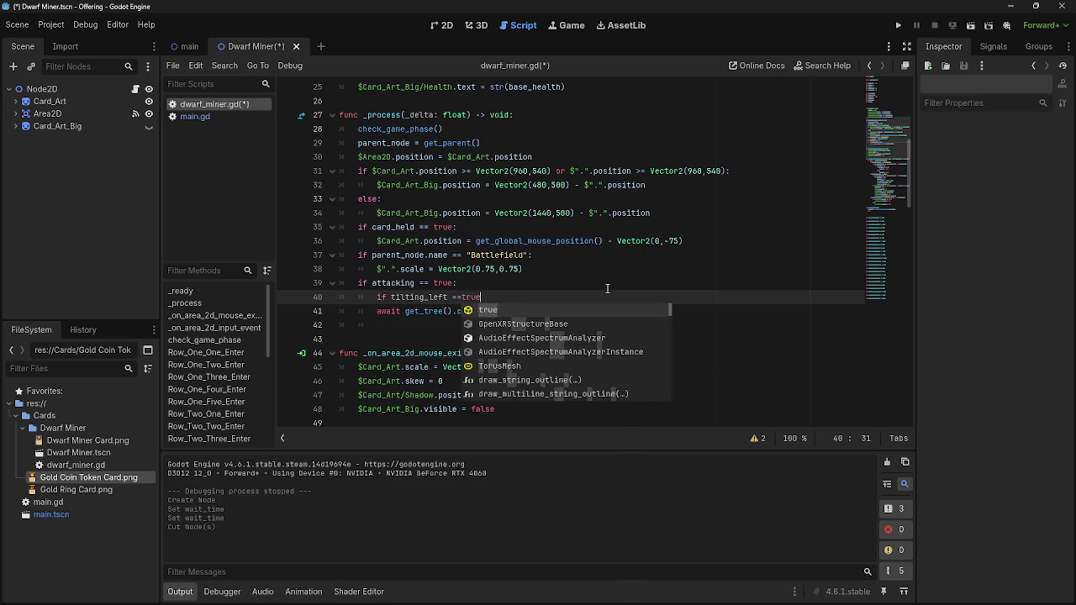
key(BackSpace)
text(trueK)
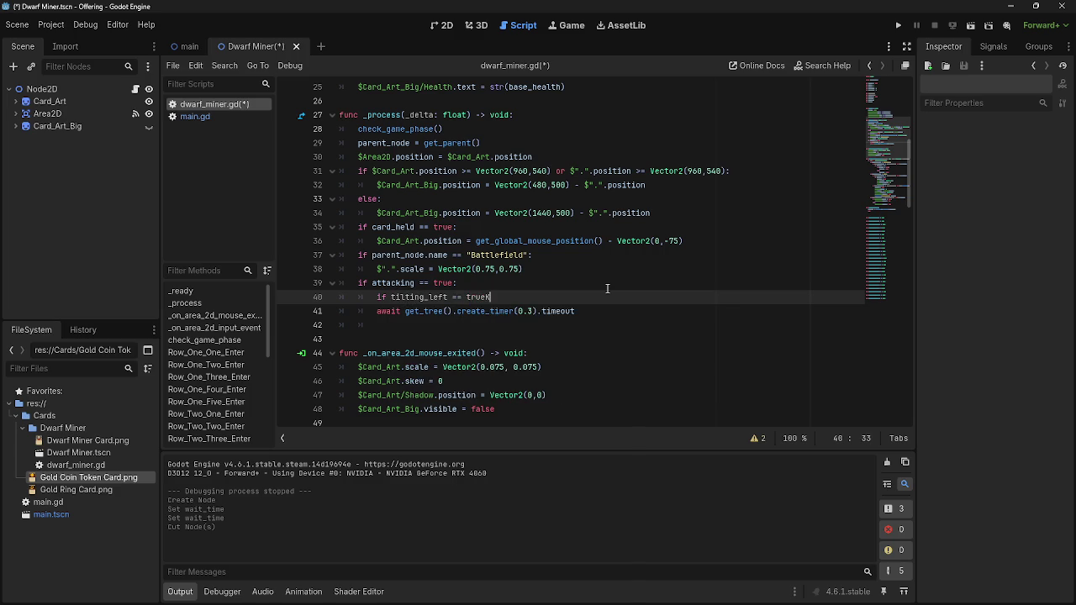
key(BackSpace)
text(:)
Indent the await under the tilting check and start an else line below it.
click(678, 316)
key(Home)
key(Tab)
key(End)
key(Return)
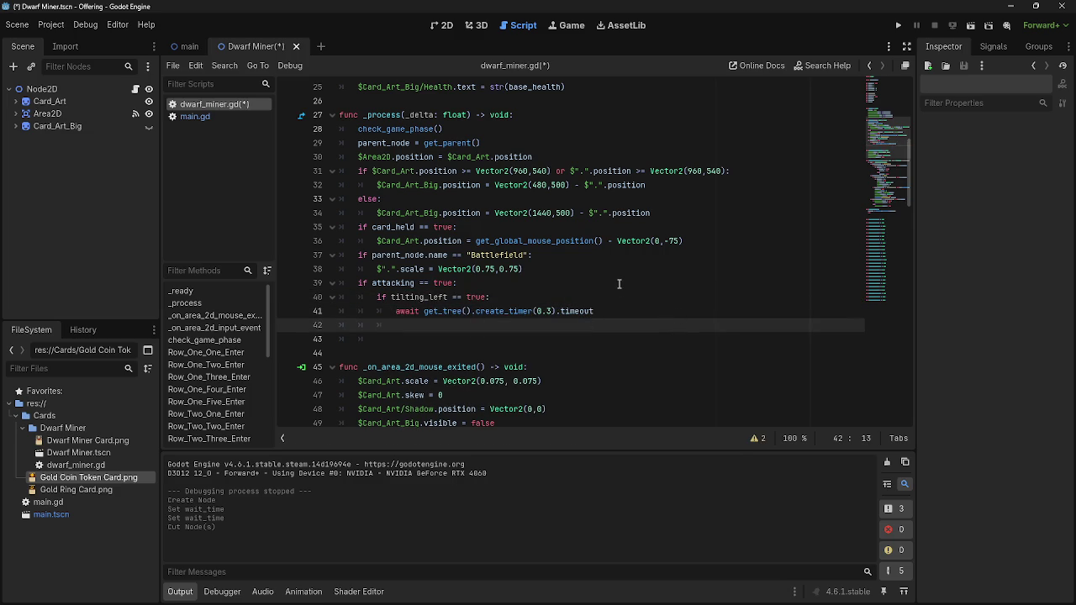
key(Up)
key(ctrl+shift+Return)
click(572, 339)
key(BackSpace)
key(BackSpace)
key(BackSpace)
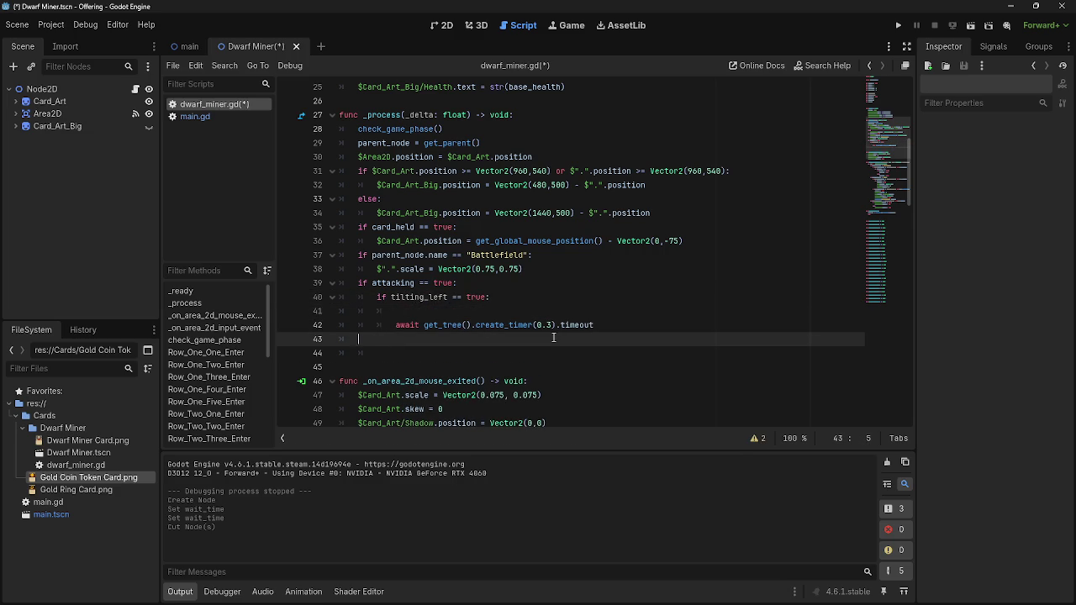
click(437, 339)
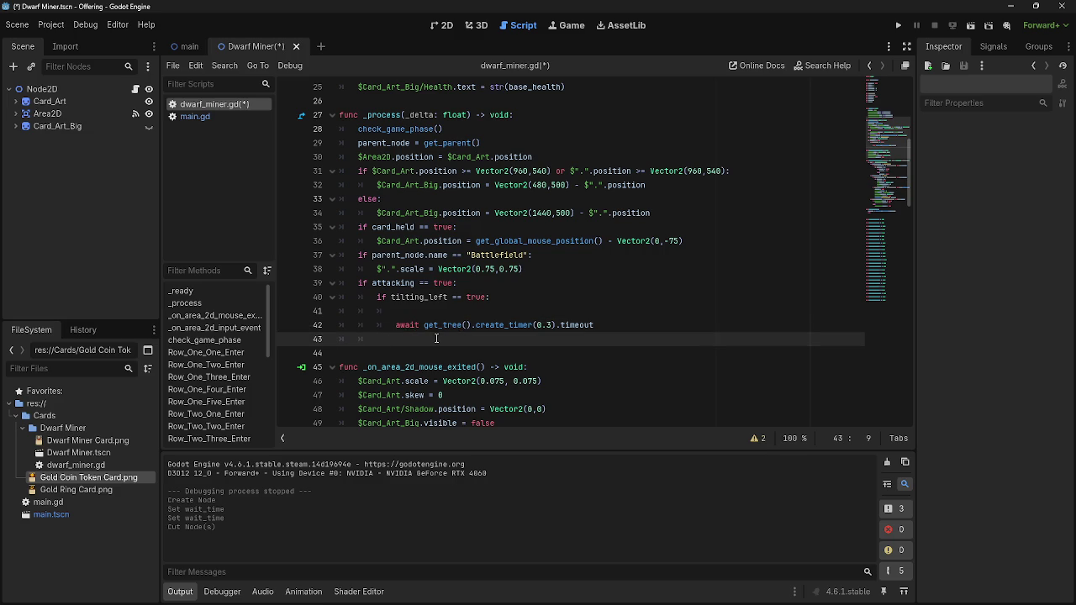
text(else)
Set tilting_left = false inside the if block and delete the tilting_right declaration.
click(457, 312)
text(tli)
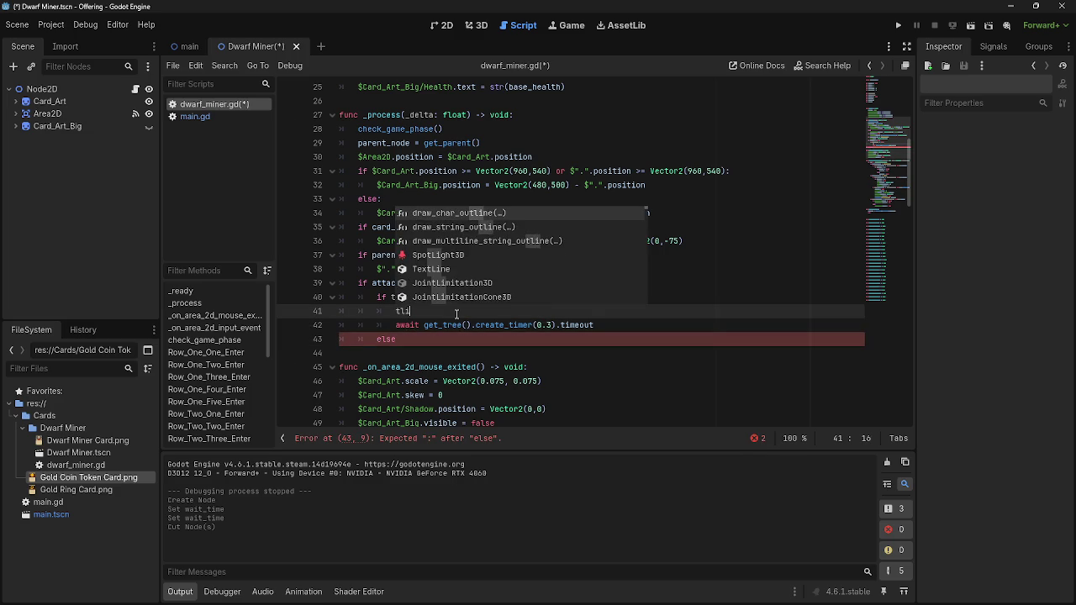
key(BackSpace)
key(BackSpace)
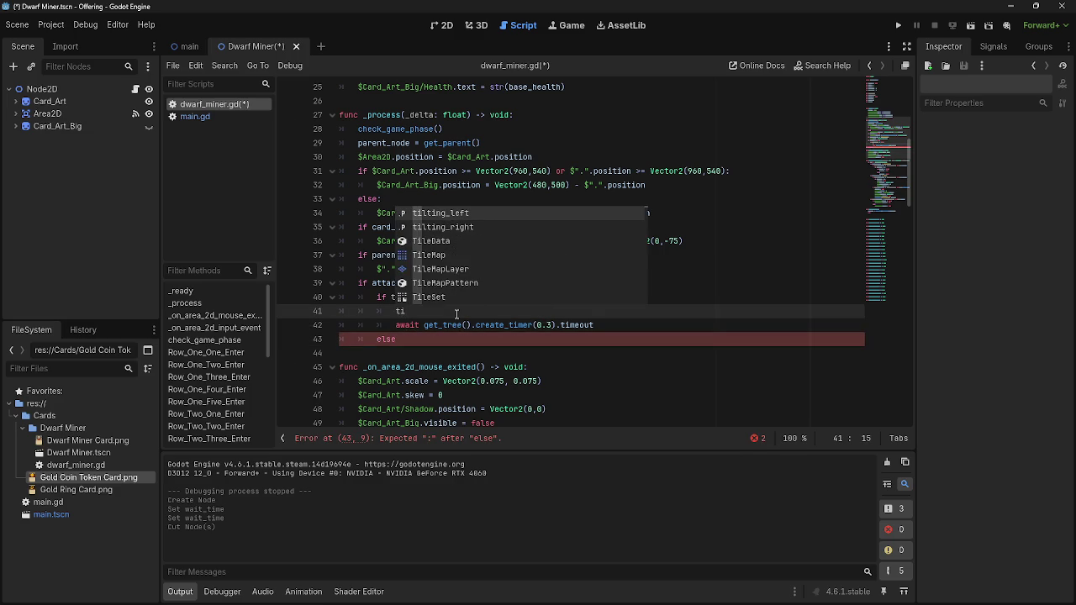
key(Return)
scroll(454, 269, up, 8)
drag(440, 241, 329, 240)
key(BackSpace)
key(BackSpace)
scroll(552, 333, down, 8)
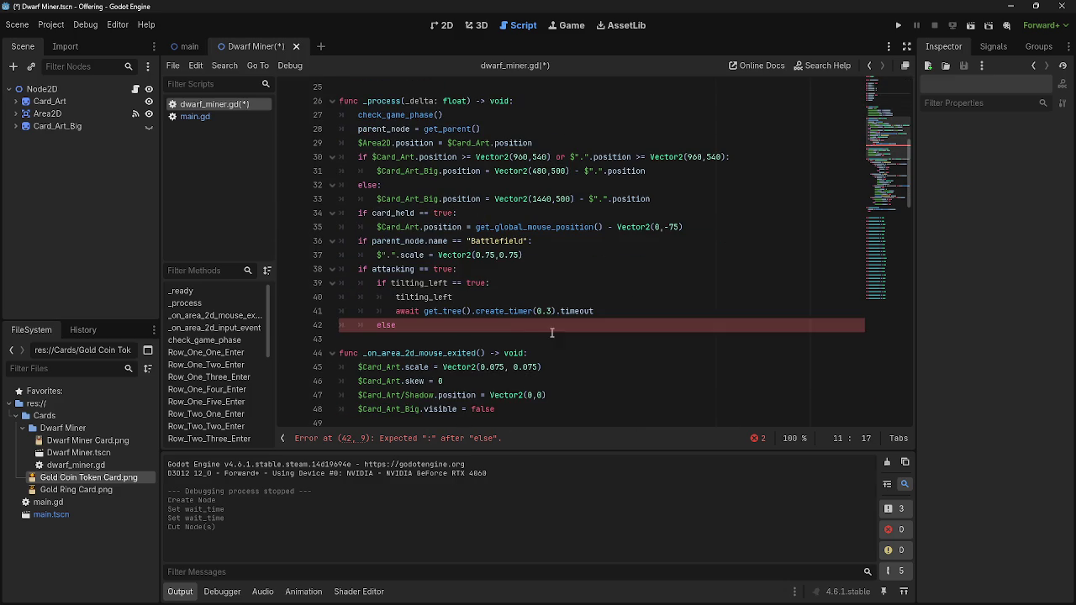
click(490, 297)
text(= false)
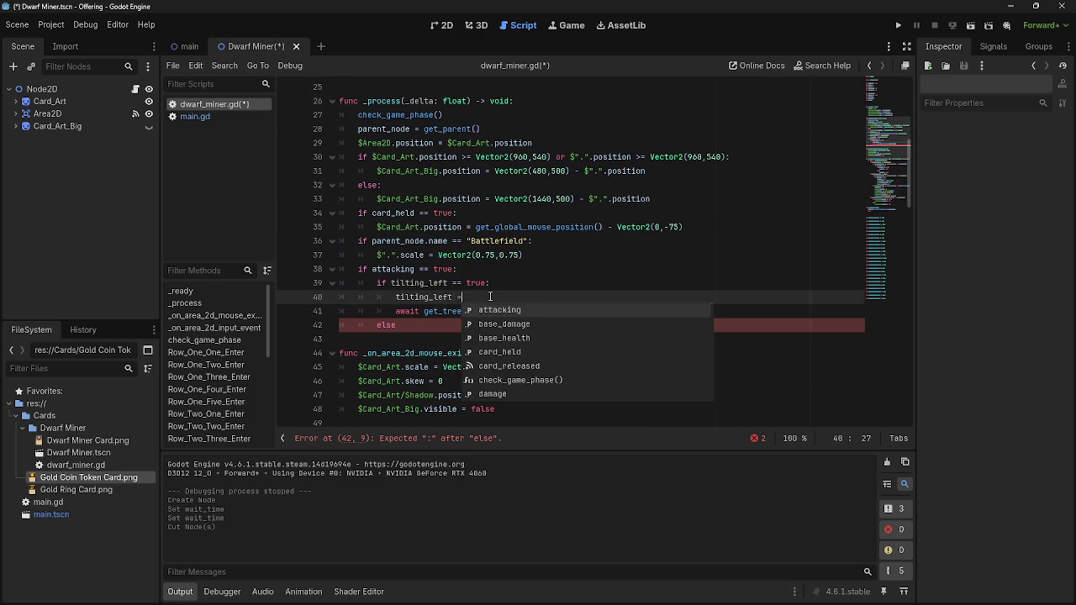
key(Escape)
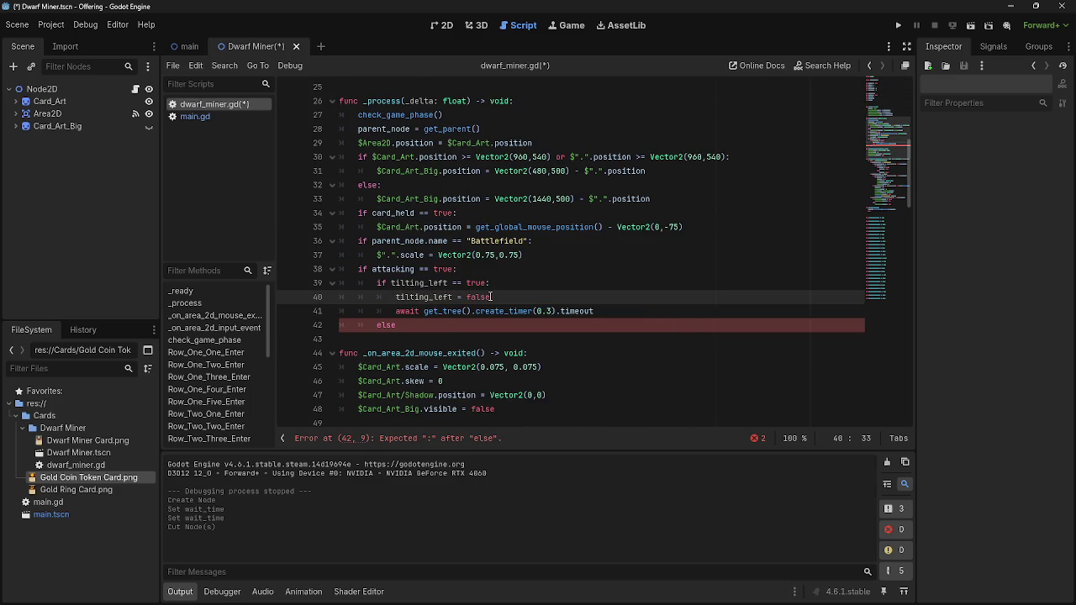
Complete 'else:' with an indented 'tilting_left = true' line.
click(447, 327)
text(:)
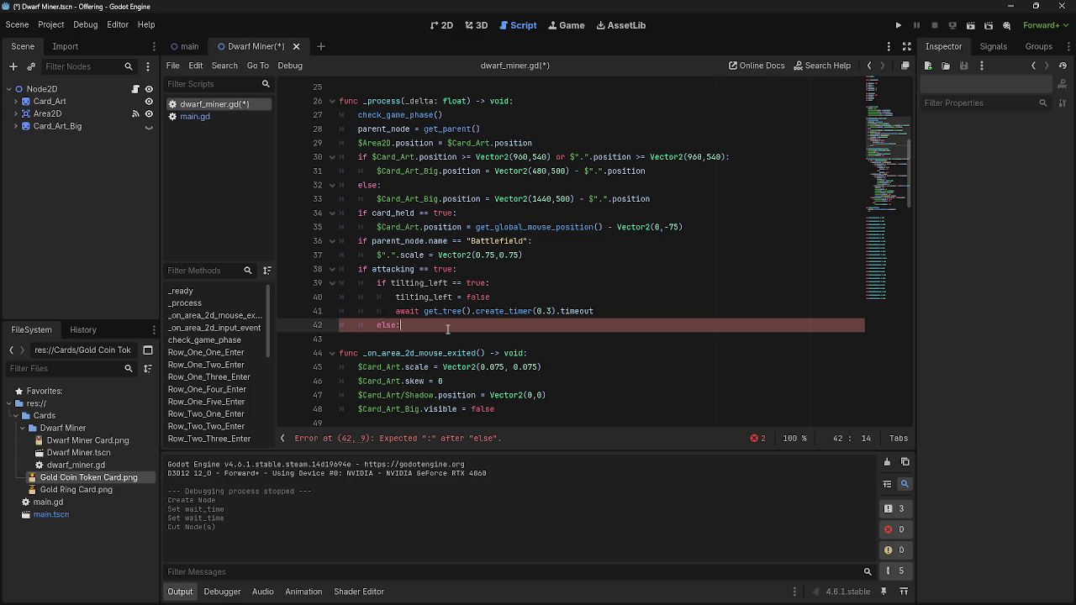
key(Return)
text(tilting_left)
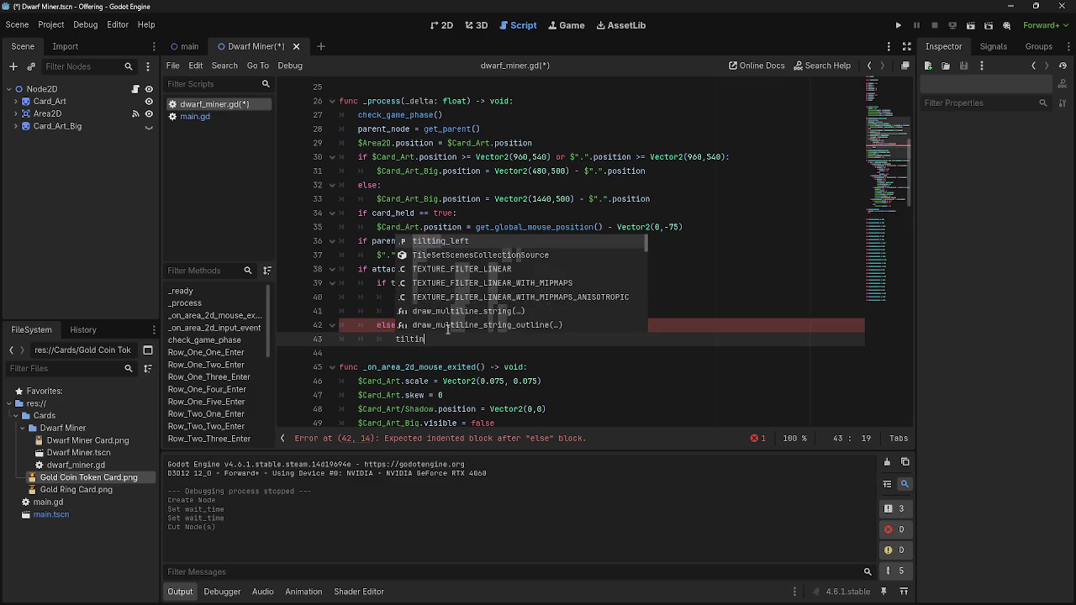
key(Return)
text(= true)
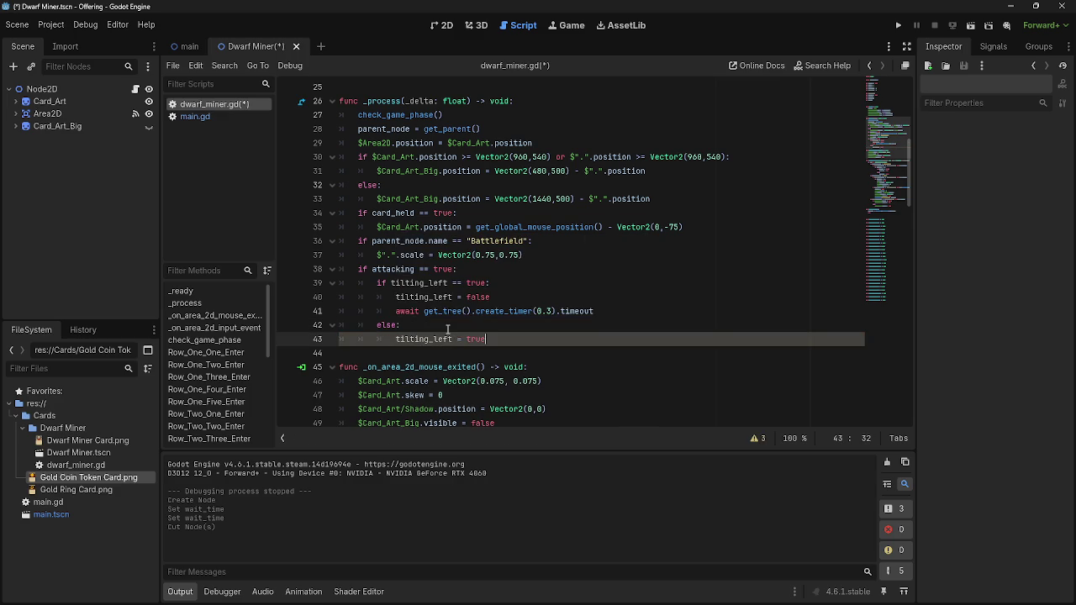
key(Return)
Copy the 0.3-second timer await and paste it under tilting_left = true.
drag(595, 311, 396, 311)
key(ctrl+c)
click(404, 353)
key(ctrl+v)
click(621, 341)
key(Return)
click(620, 299)
key(Return)
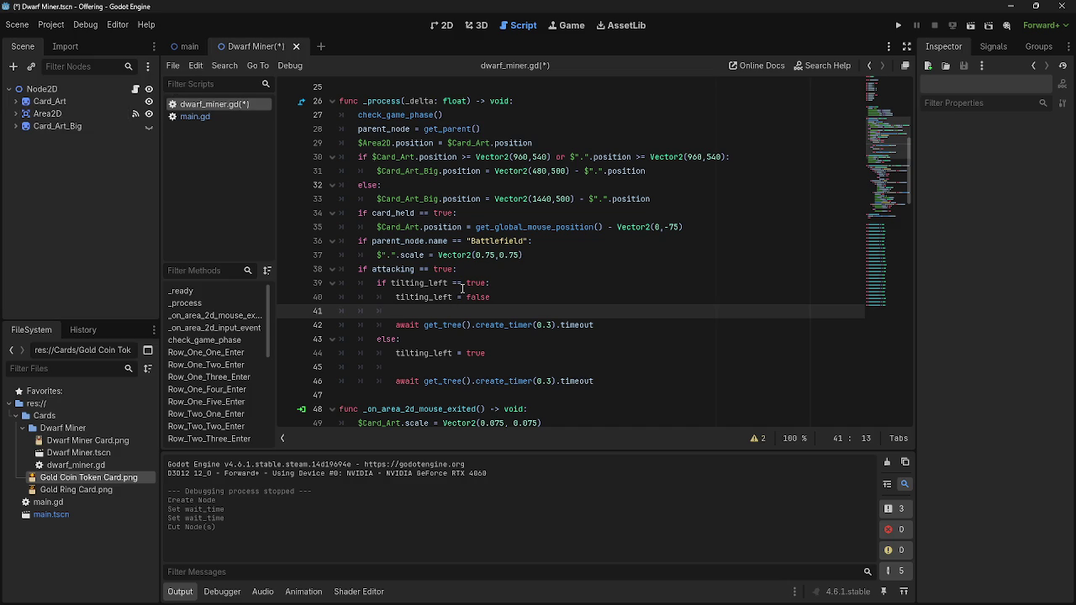
Tidy the blank lines after the else branch and outdent a new line after the second await.
key(BackSpace)
key(BackSpace)
key(BackSpace)
click(445, 353)
key(BackSpace)
key(BackSpace)
key(BackSpace)
click(633, 361)
key(Home)
key(Home)
key(BackSpace)
key(End)
key(Return)
key(BackSpace)
key(BackSpace)
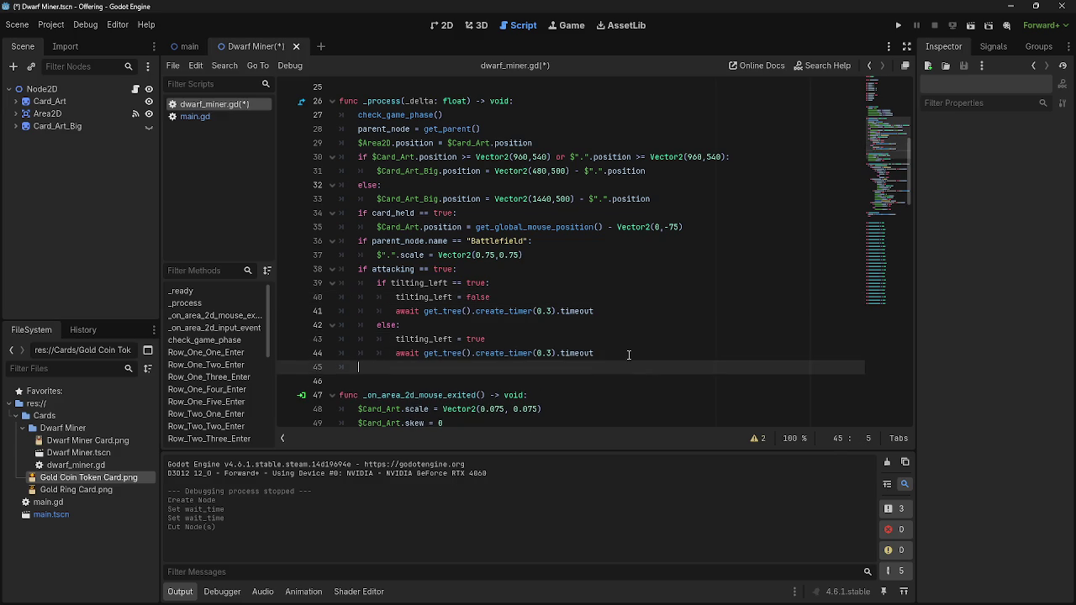
Start typing 'if tilting_left =', then undo back through the tilting edits.
text(if tilt)
key(Return)
text(=)
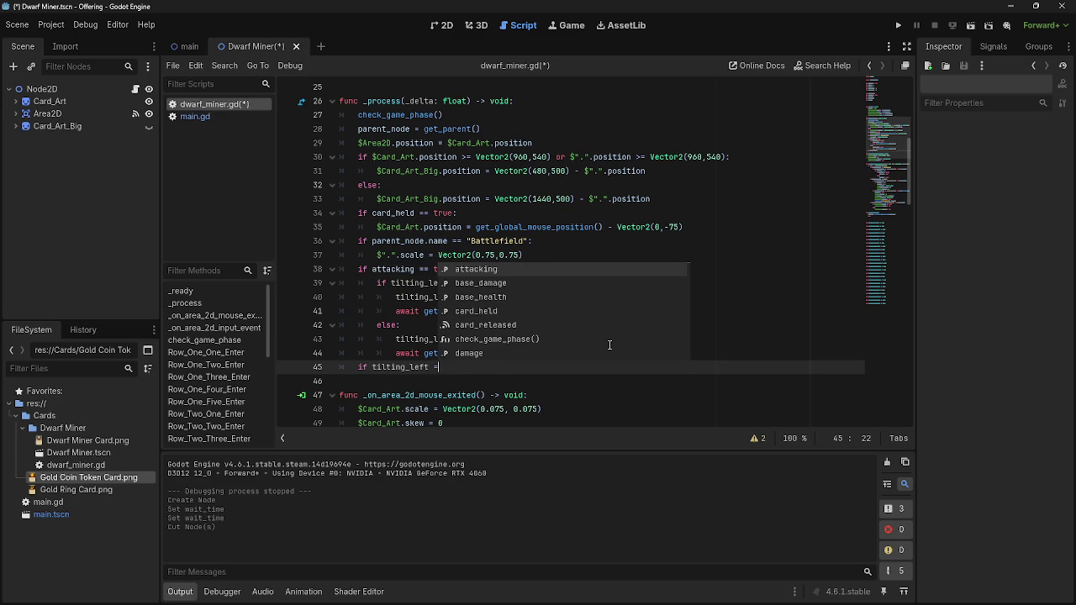
key(ctrl+a)
key(ctrl+z)
key(ctrl+z)
key(ctrl+z)
key(ctrl+z)
key(ctrl+z)
key(ctrl+z)
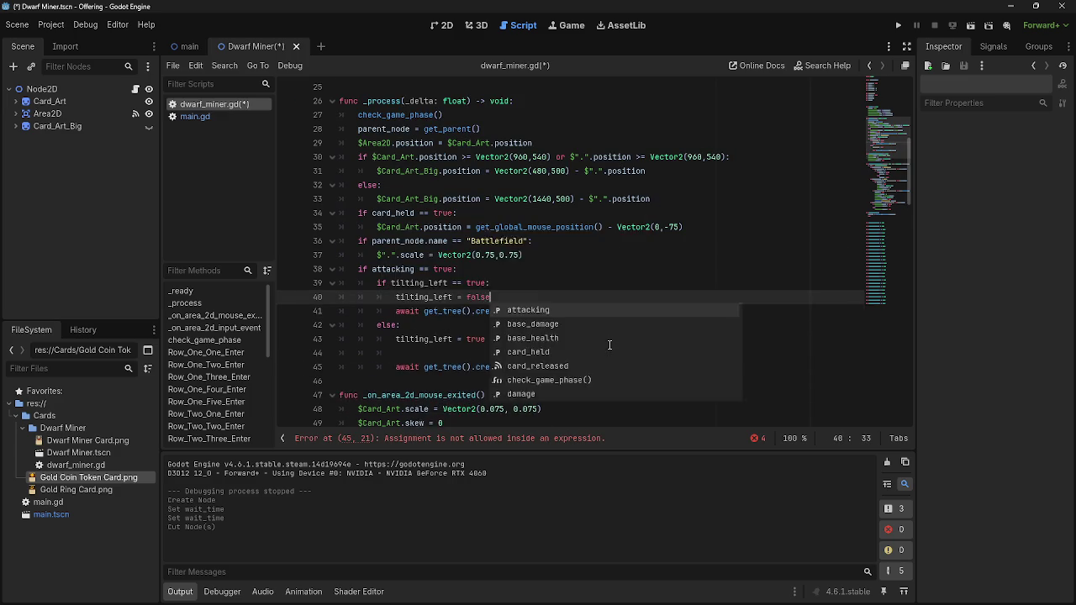
key(ctrl+z)
key(ctrl+z)
key(ctrl+z)
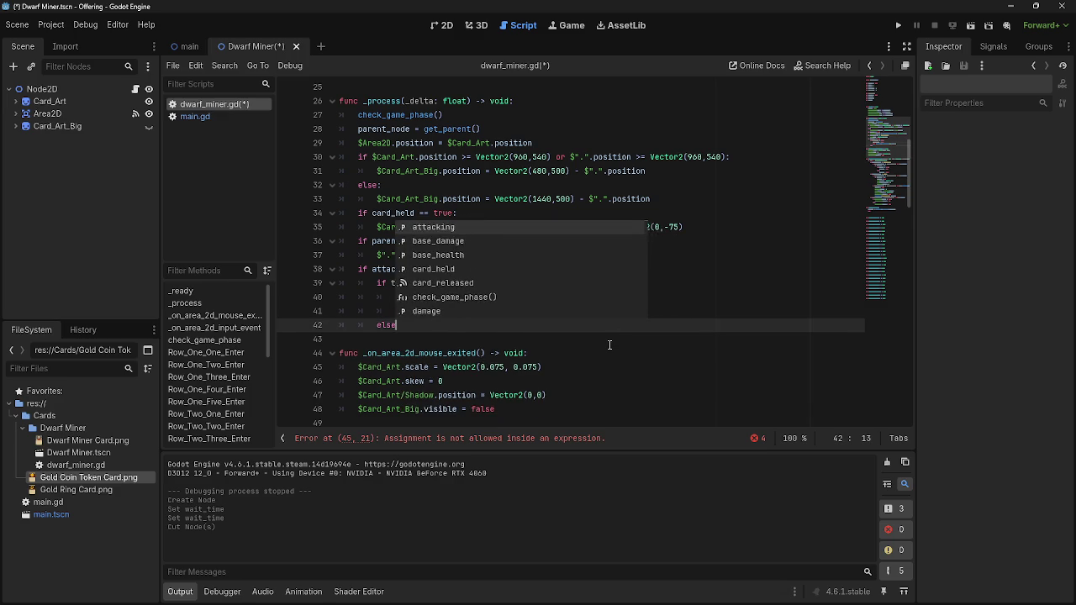
key(ctrl+z)
key(ctrl+z)
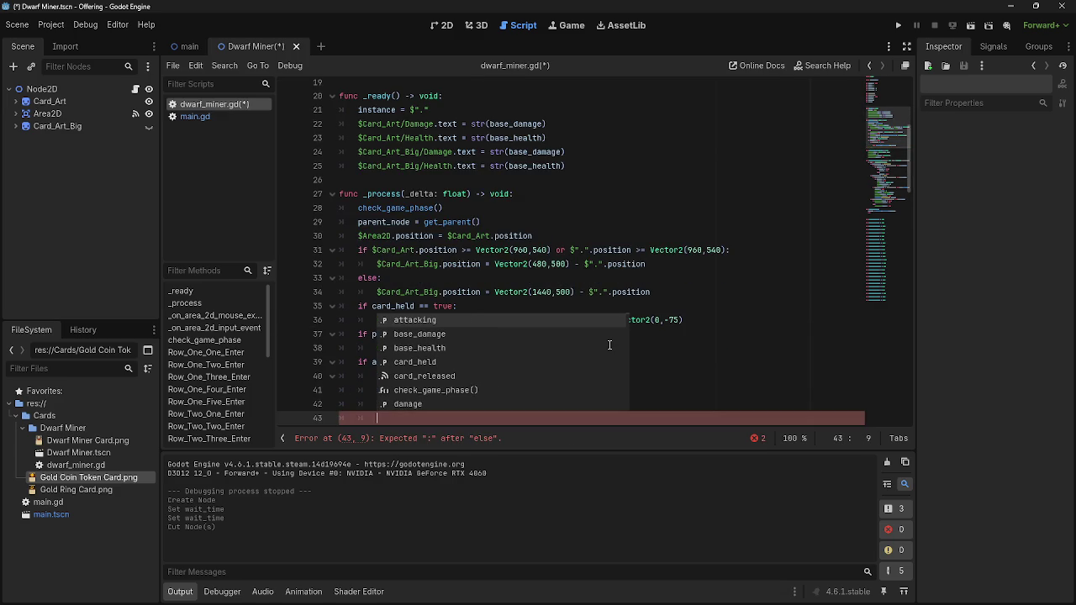
Undo further, remove the empty line, and delete the tilting_left and tilting_right declarations.
key(ctrl+z)
key(ctrl+z)
key(ctrl+z)
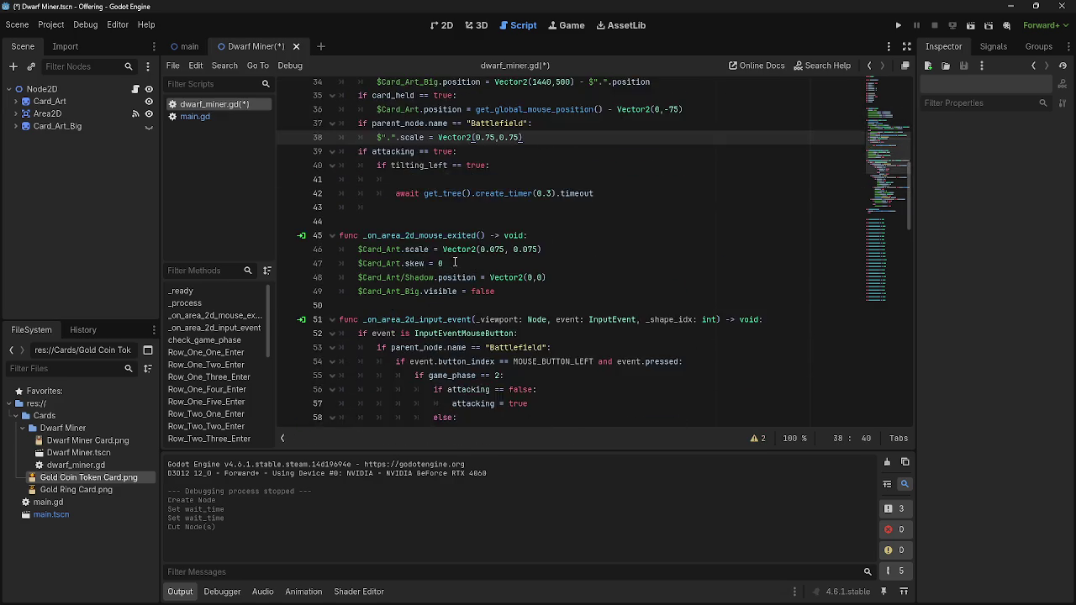
key(ctrl+z)
click(422, 306)
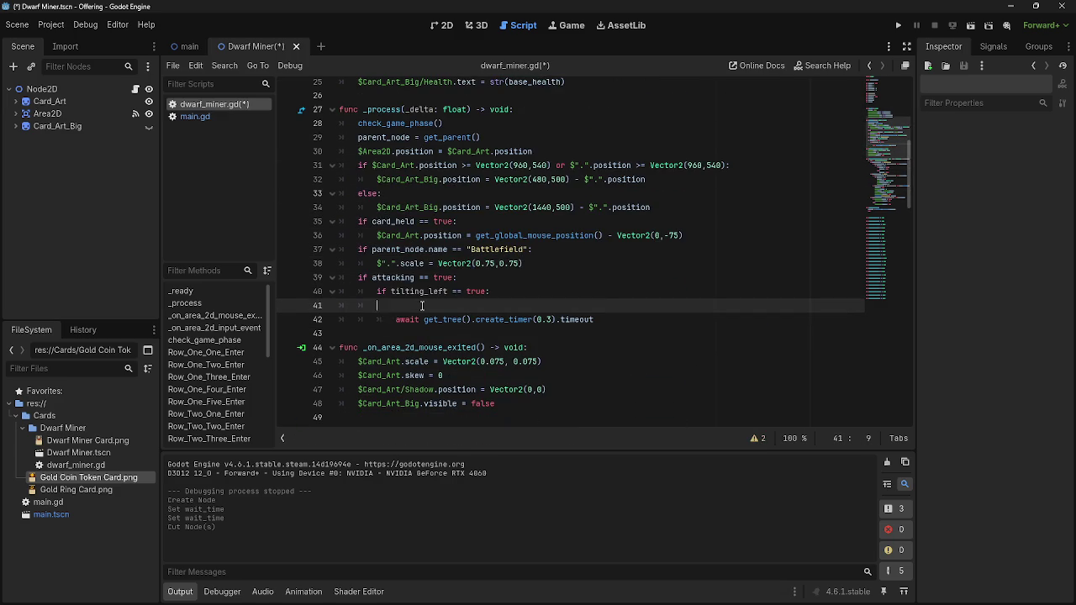
click(502, 291)
key(Delete)
scroll(505, 305, up, 2)
drag(421, 238, 340, 212)
key(BackSpace)
Delete the 'if tilting_left == true:' line and outdent the await into the attacking block.
scroll(544, 290, down, 5)
scroll(543, 290, down, 3)
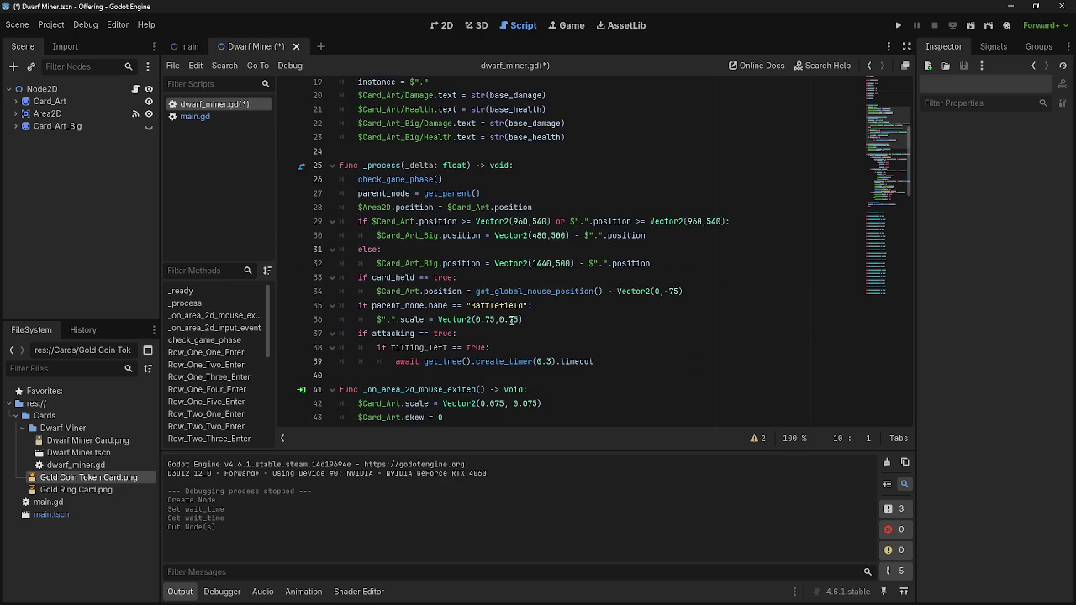
drag(491, 263, 376, 264)
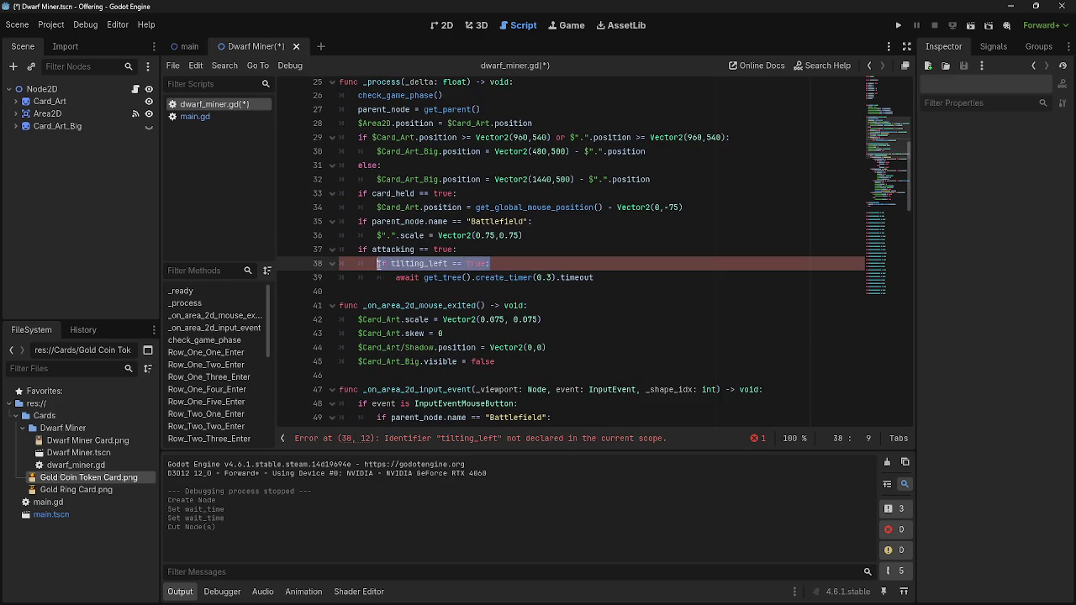
key(BackSpace)
key(shift+Tab)
click(478, 261)
key(BackSpace)
key(BackSpace)
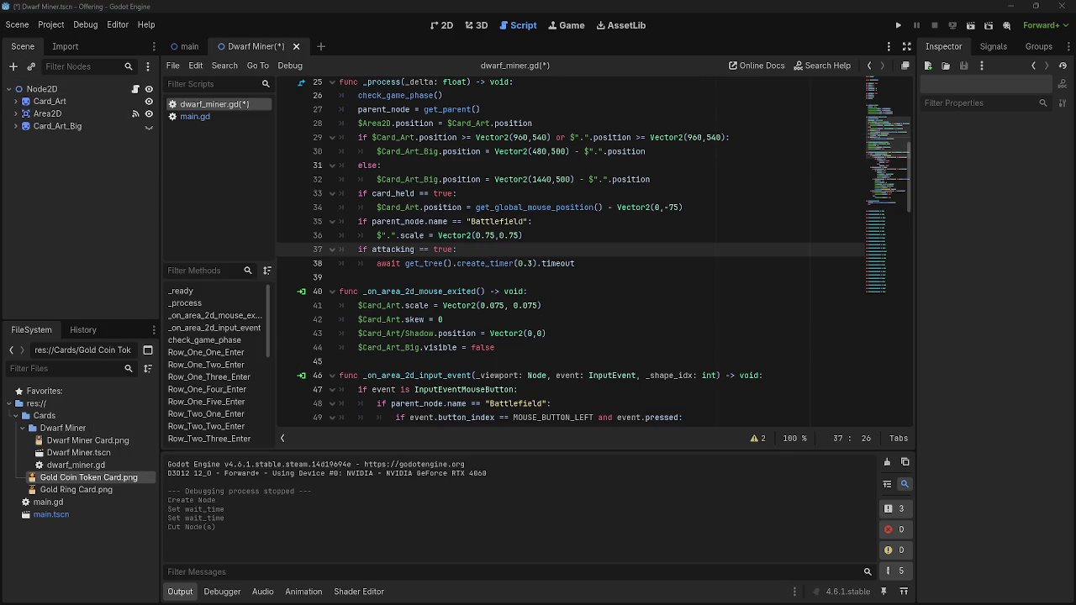
click(14, 66)
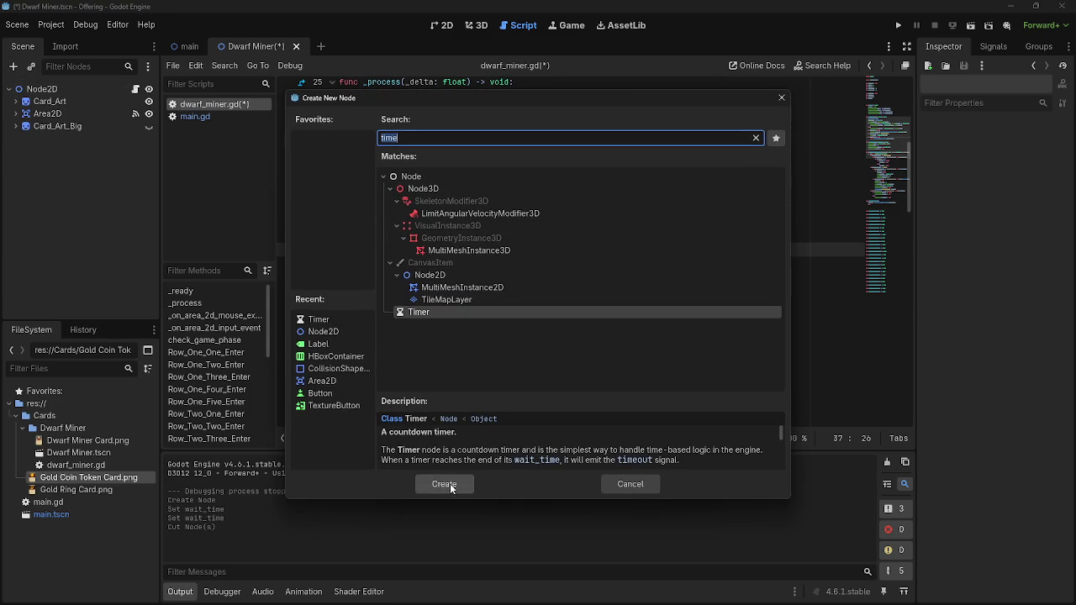
click(449, 484)
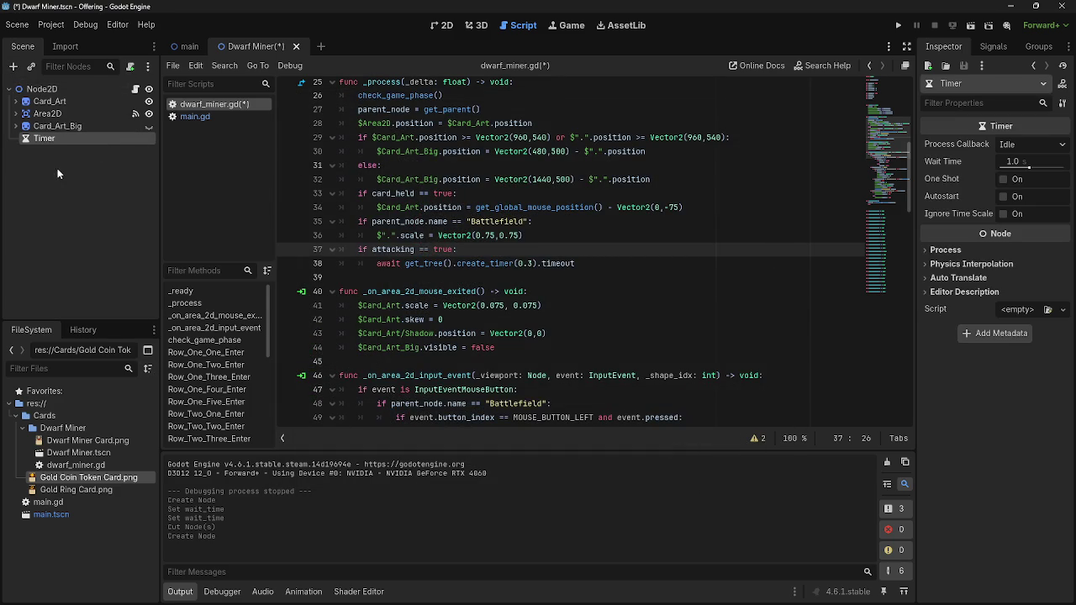
click(1049, 146)
click(1047, 150)
mouse_move(52, 140)
mouse_down()
mouse_move(486, 304)
mouse_move(481, 256)
mouse_move(467, 281)
mouse_up()
key(ctrl+z)
key(ctrl+z)
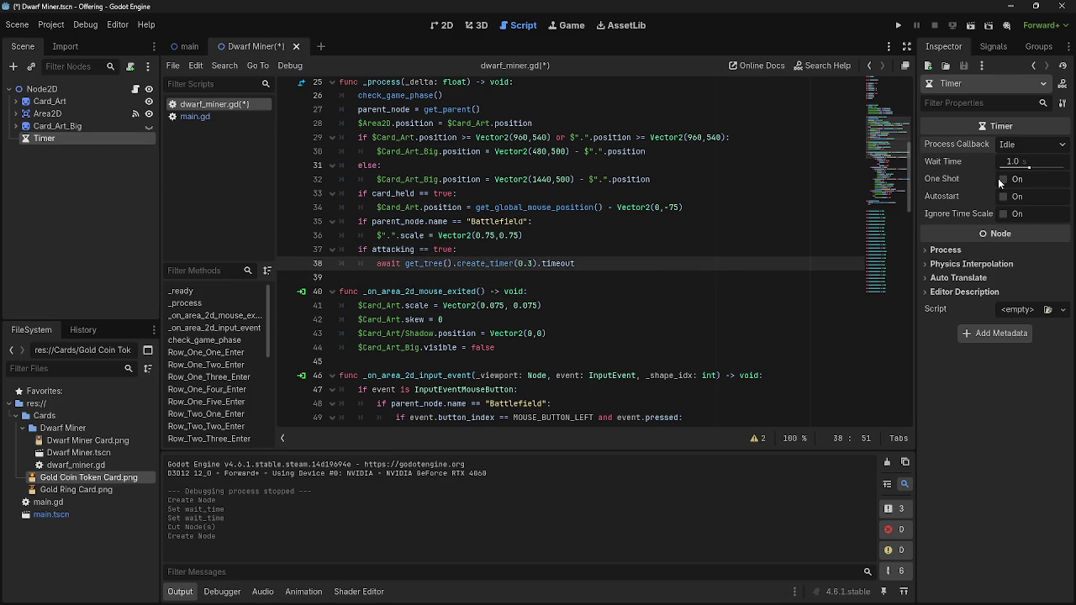
click(998, 250)
click(998, 250)
right_click(78, 142)
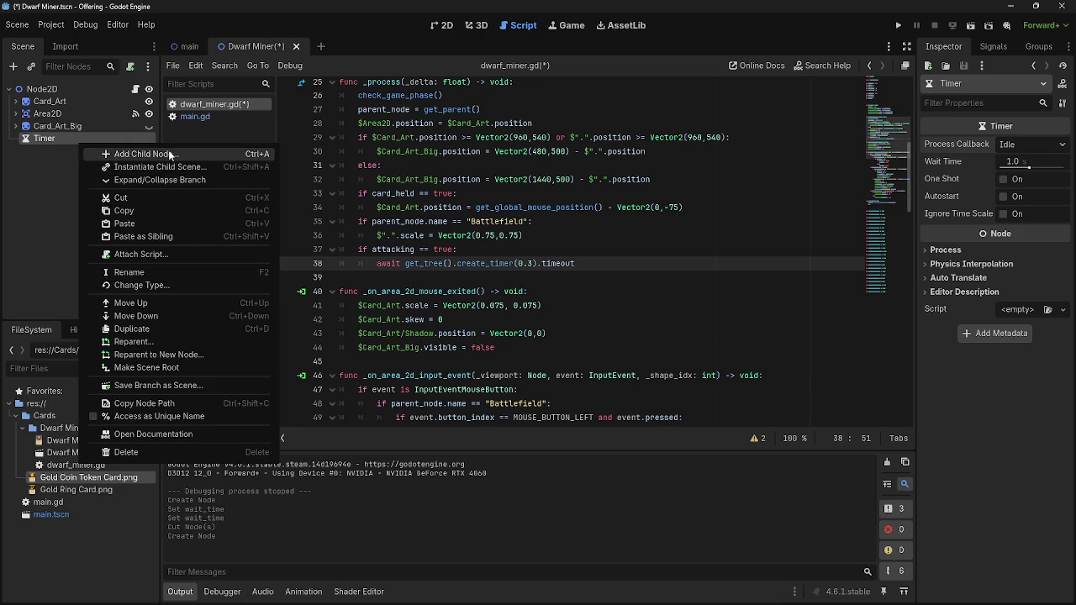
click(143, 198)
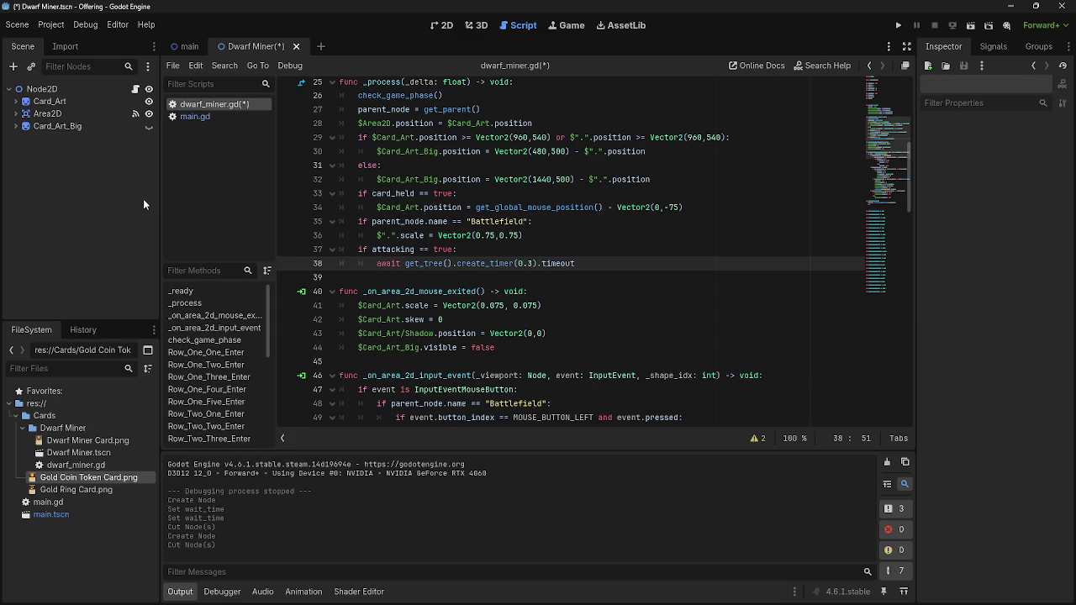
key(alt+Tab)
key(alt+Tab)
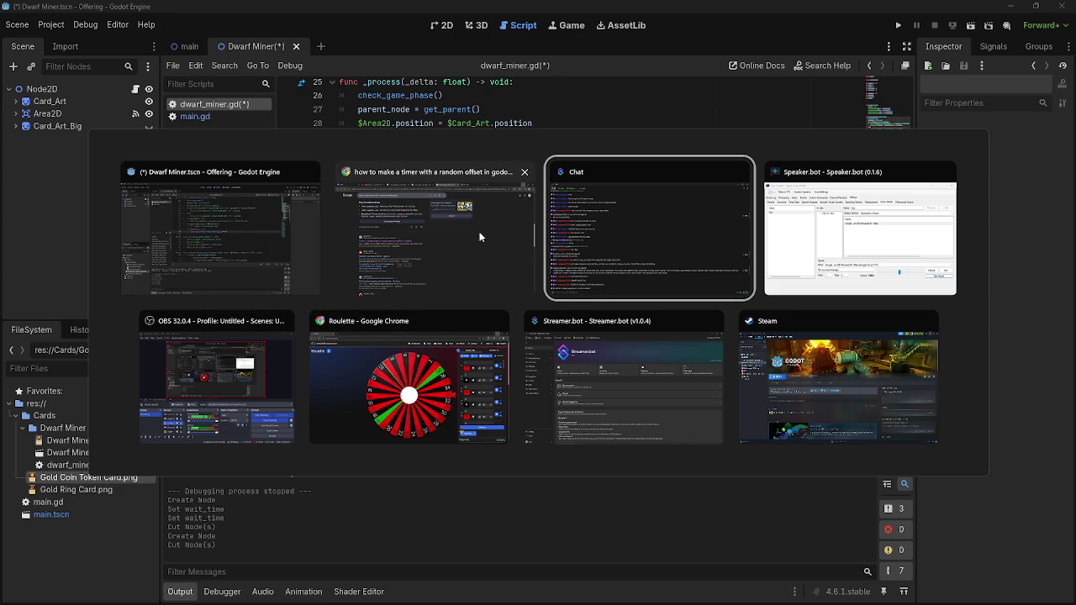
key(Escape)
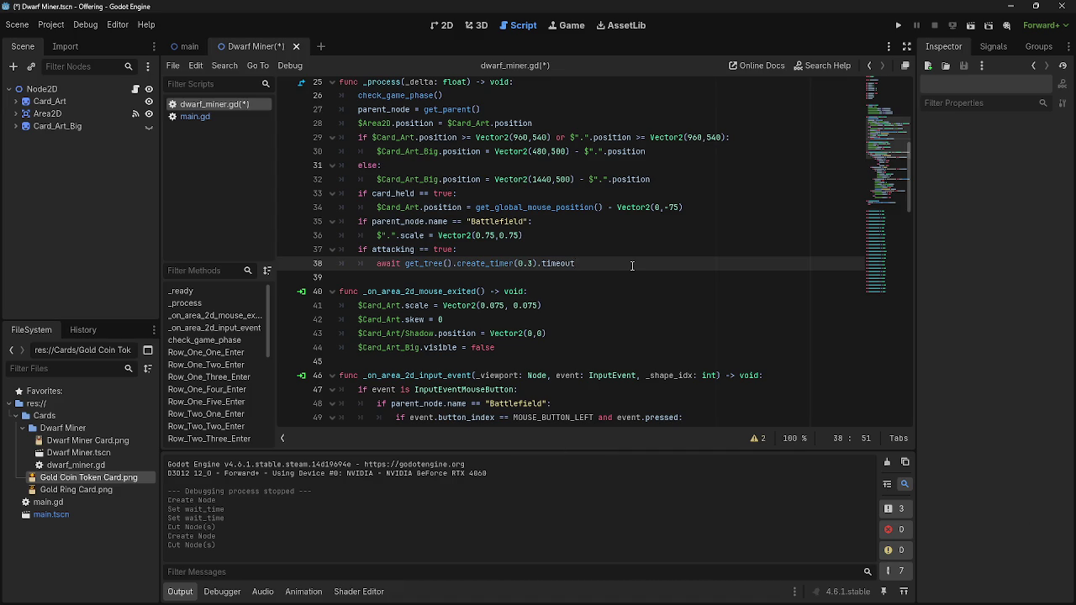
click(634, 256)
Adjust the blank lines after the attacking check and after the 0.3-second timer await.
key(Return)
key(BackSpace)
key(BackSpace)
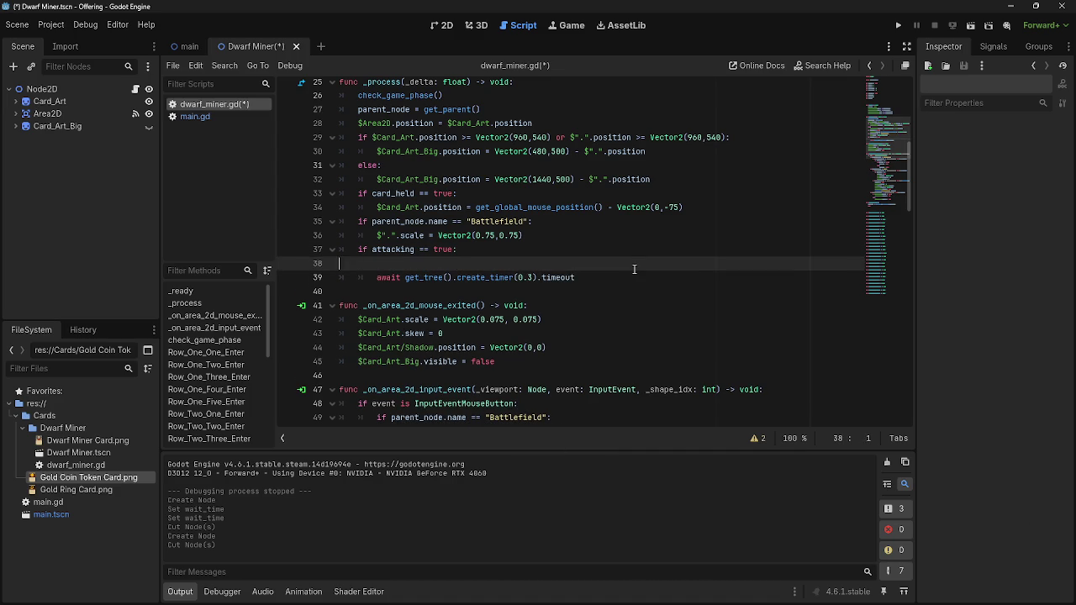
click(637, 263)
key(Return)
key(Return)
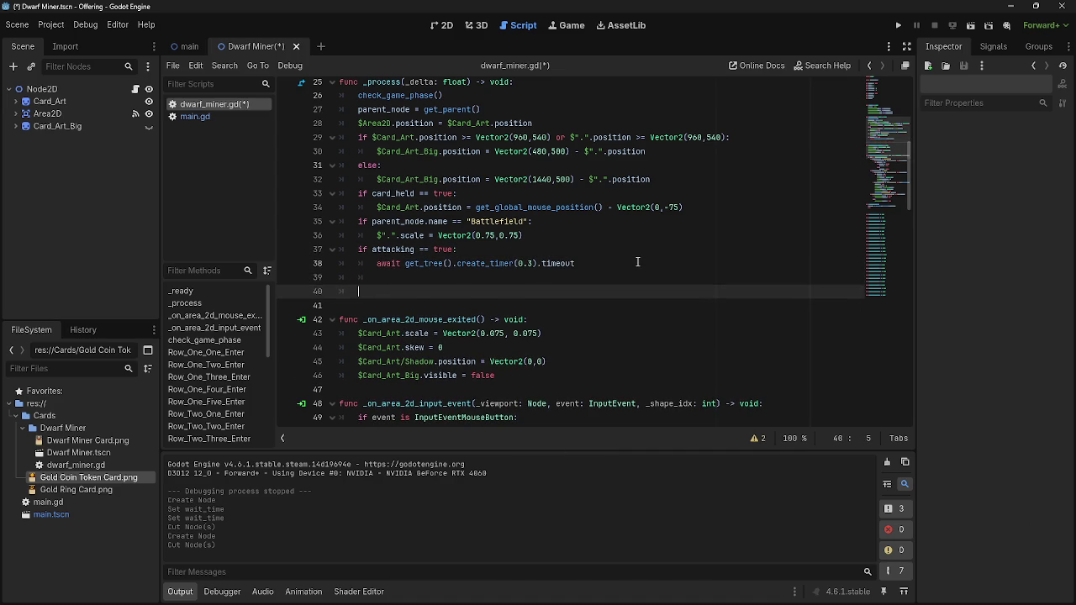
key(BackSpace)
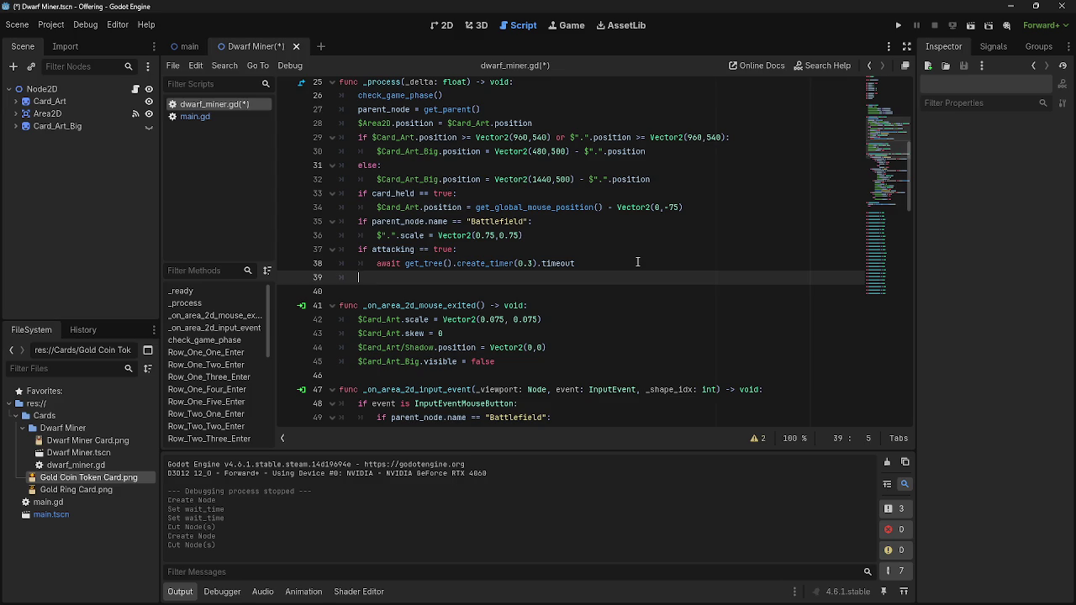
Cycle through open windows and return to the Godot script editor.
key(alt+Tab)
key(alt+Tab)
key(alt+Tab)
key(alt+Tab)
key(alt+Tab)
key(alt+Tab)
key(alt+Tab)
key(Escape)
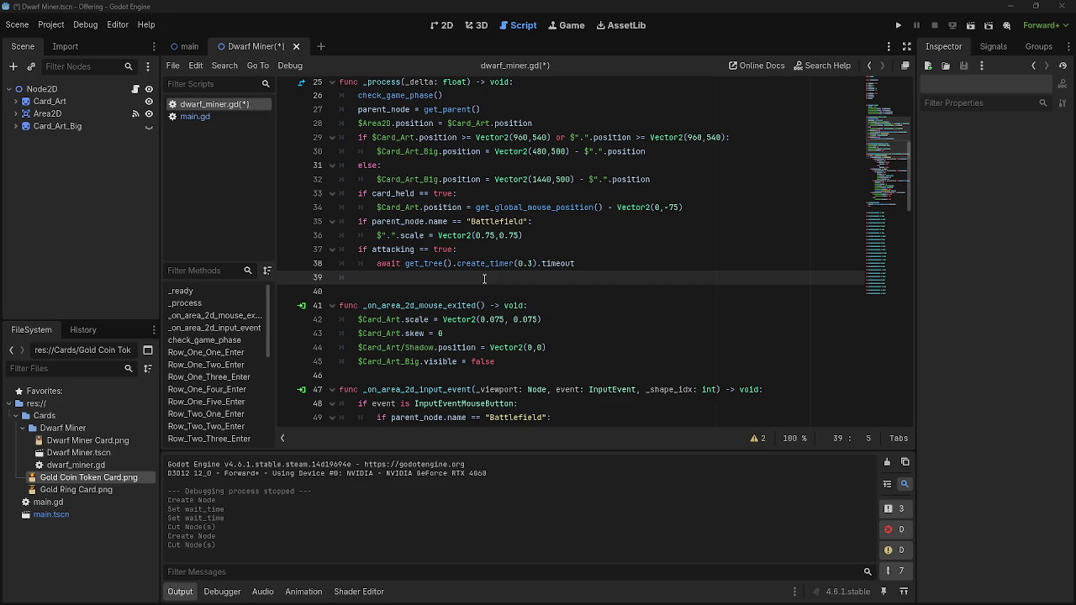
scroll(485, 278, up, 8)
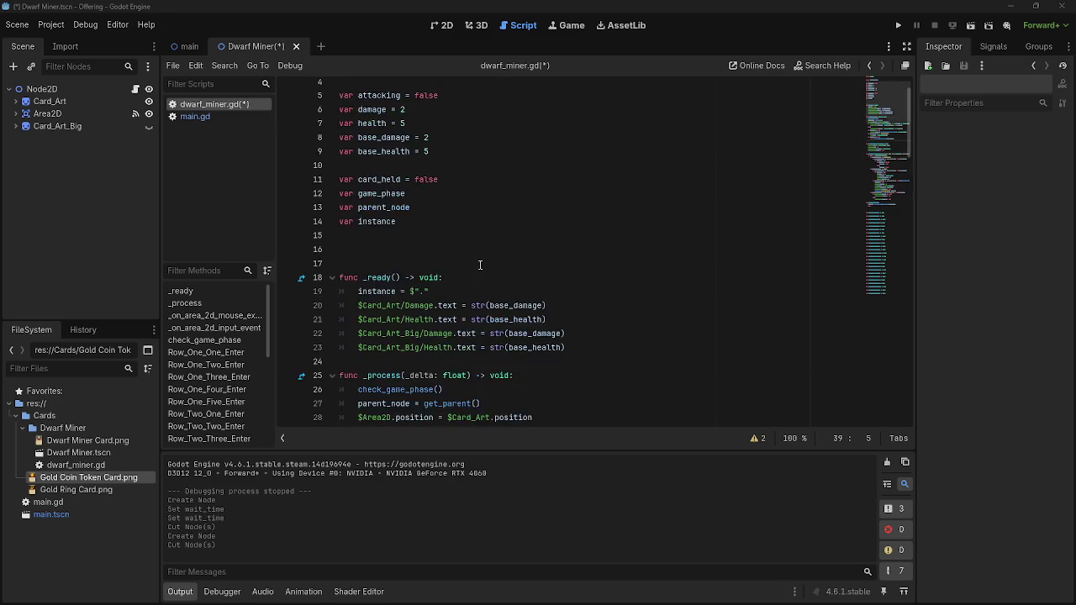
Undo recent edits until the tilting code and variables return.
click(501, 267)
key(ctrl+z)
key(ctrl+z)
key(ctrl+z)
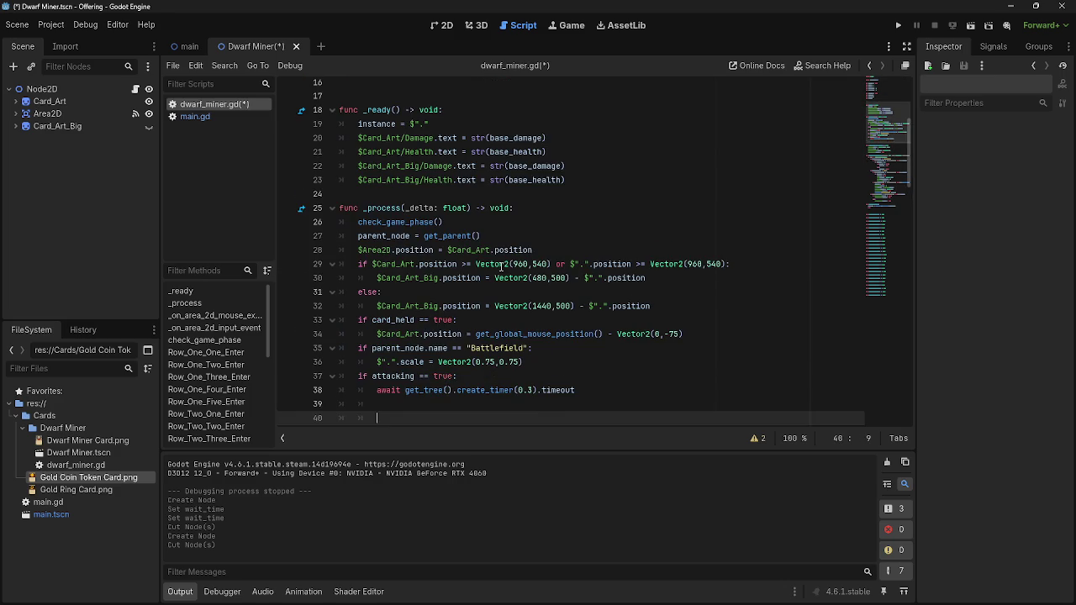
key(ctrl+z)
key(ctrl+z)
key(ctrl+z)
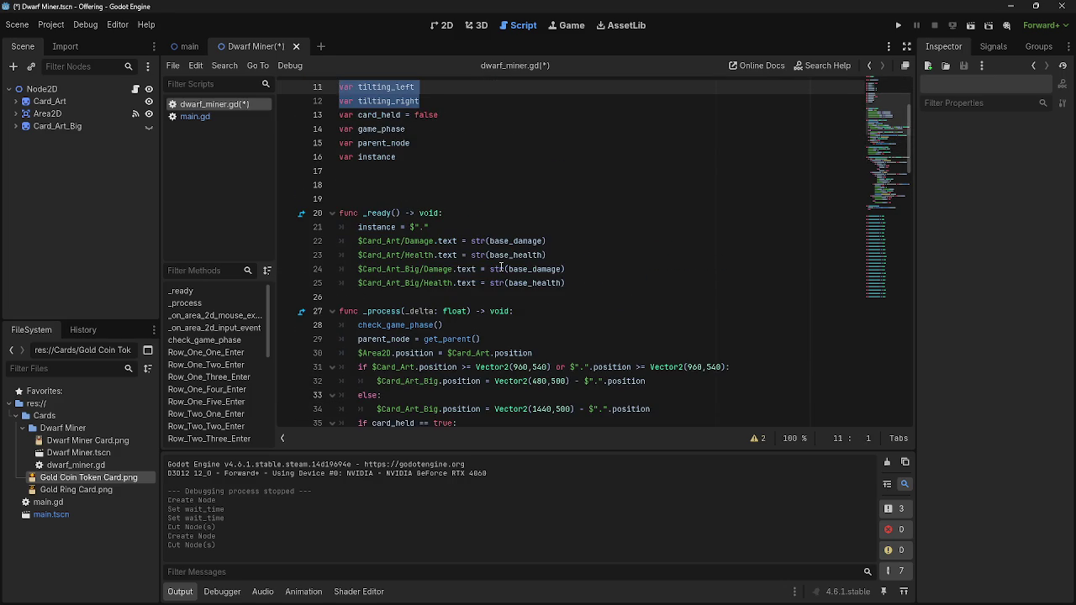
scroll(552, 369, down, 8)
scroll(552, 369, up, 10)
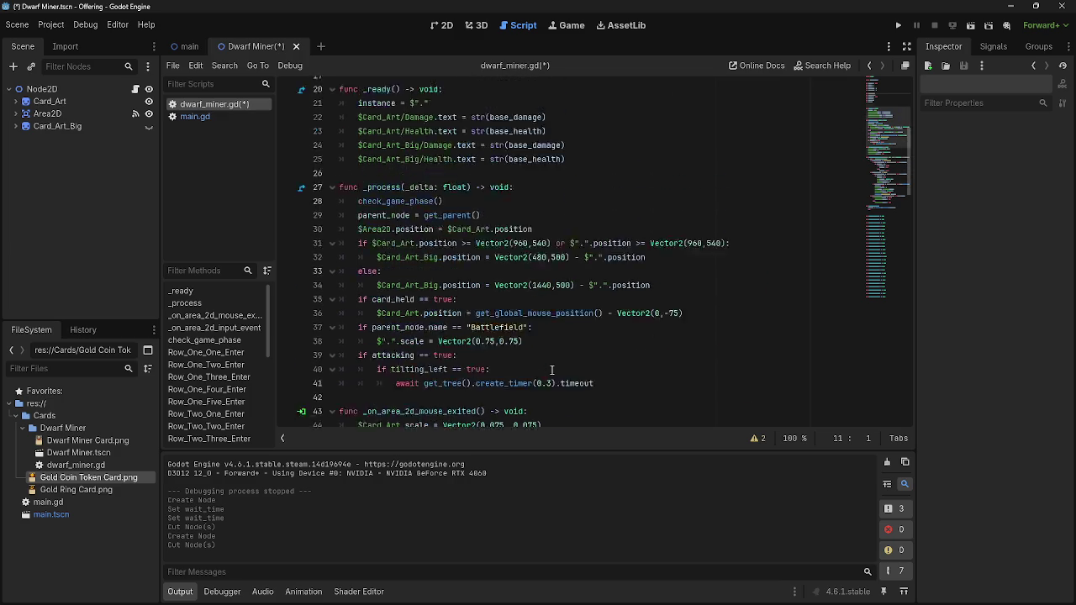
scroll(545, 367, down, 4)
Add 'tilting_left = false' inside the tilting_left check.
click(526, 367)
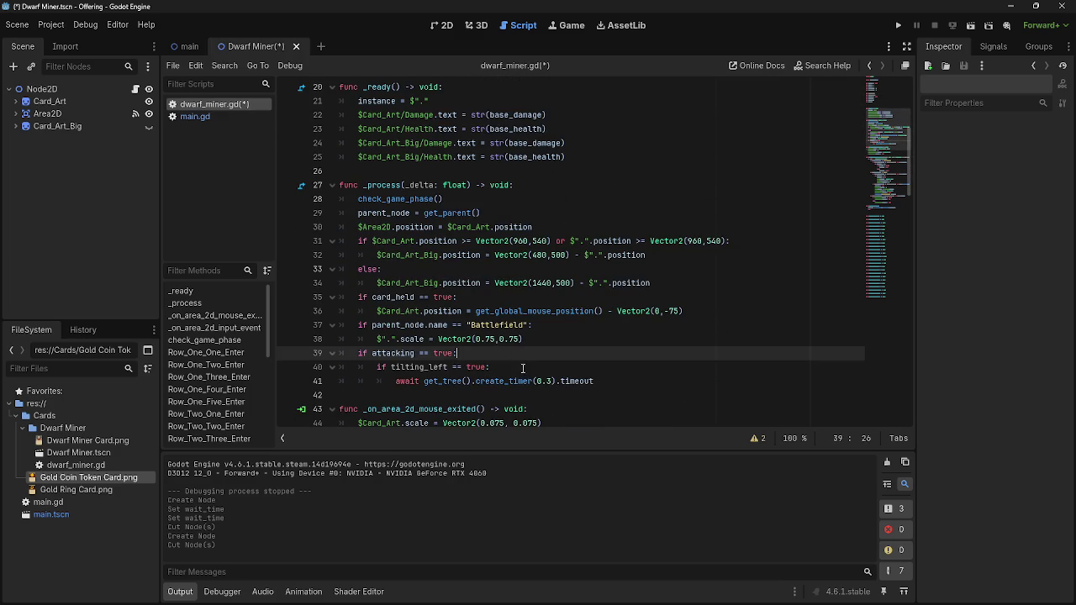
key(Return)
text(til)
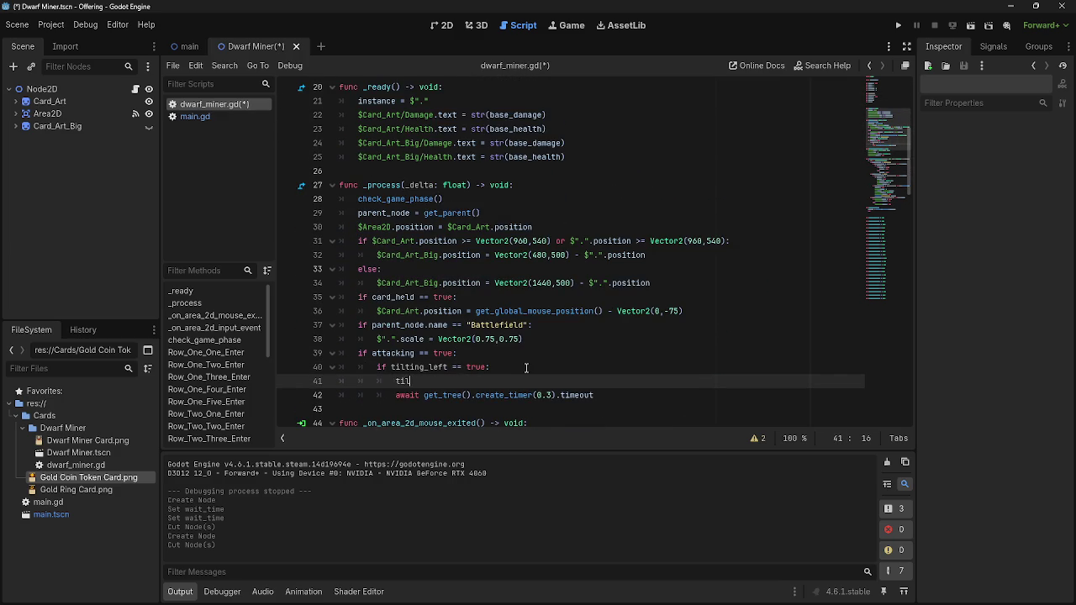
key(Return)
text(= false)
key(Return)
Write 'tilting_right = true' on line 42 using autocomplete.
text(tili)
key(BackSpace)
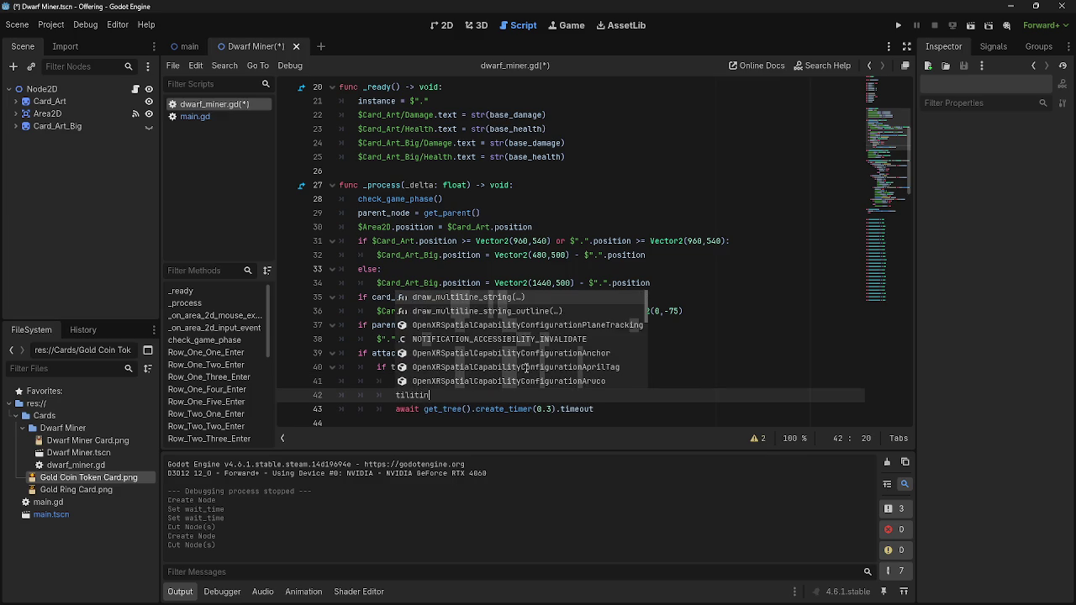
text(i)
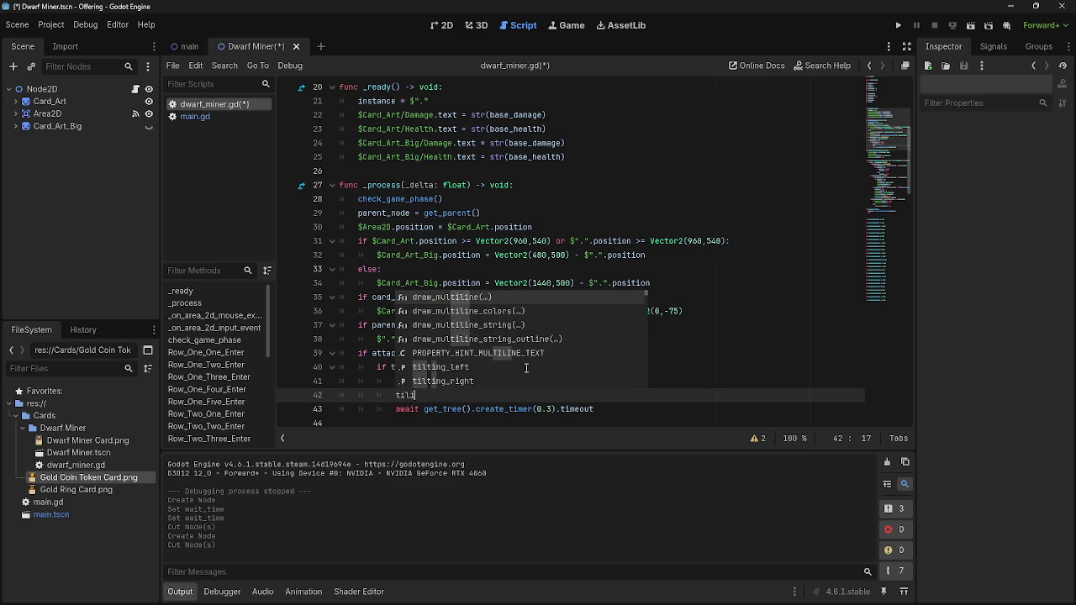
text(ng)
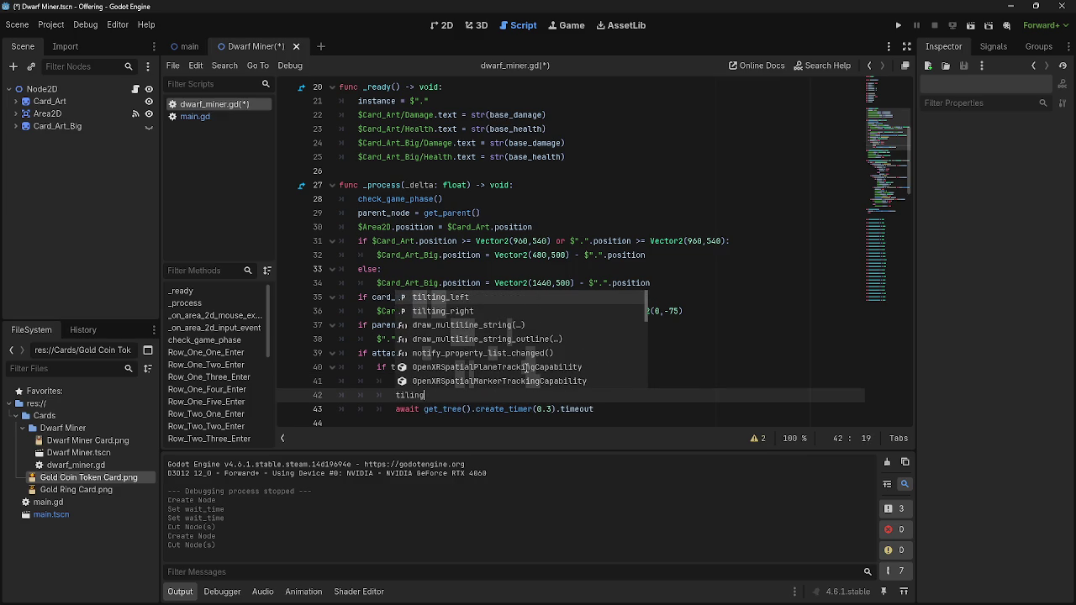
key(Down)
key(Return)
text(= )
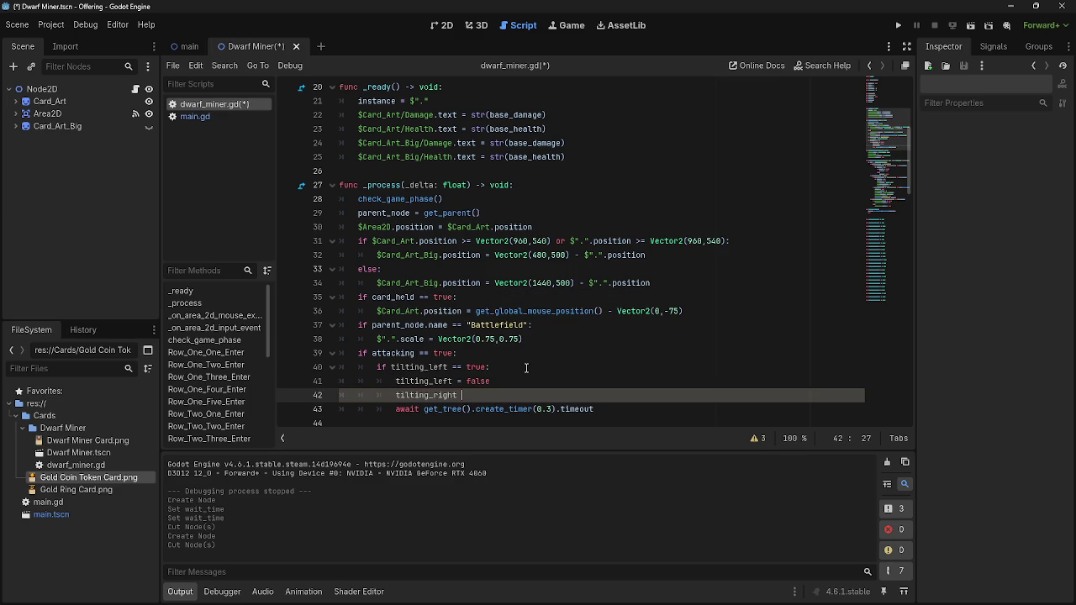
text(true)
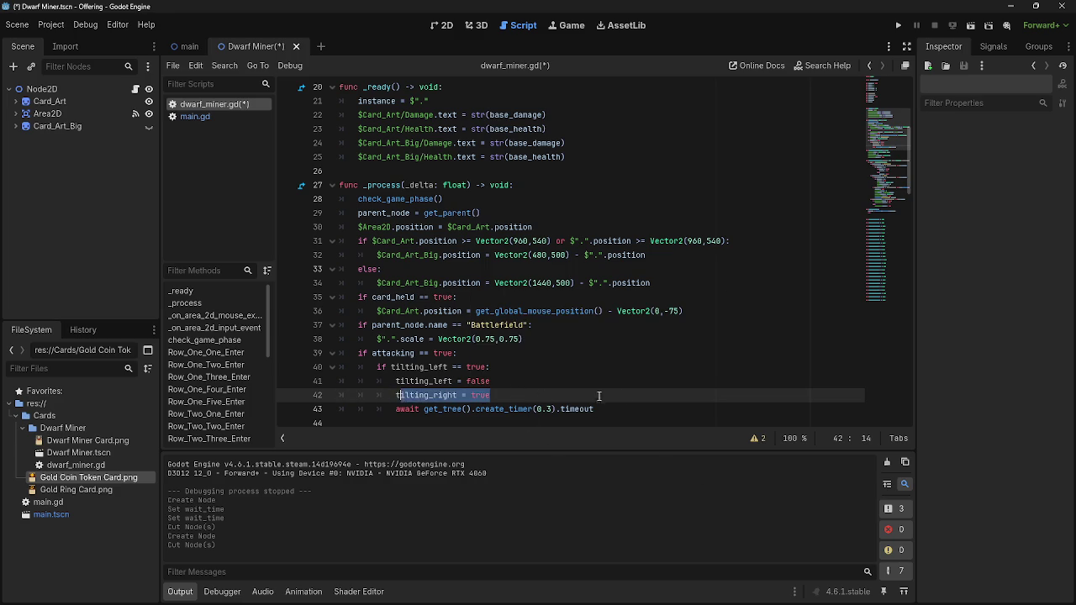
Move 'tilting_right = true' below the 0.3-second timer await line.
click(639, 408)
key(Return)
mouse_move(493, 347)
mouse_down()
mouse_move(395, 347)
mouse_move(425, 380)
mouse_up()
click(595, 349)
key(BackSpace)
key(BackSpace)
key(BackSpace)
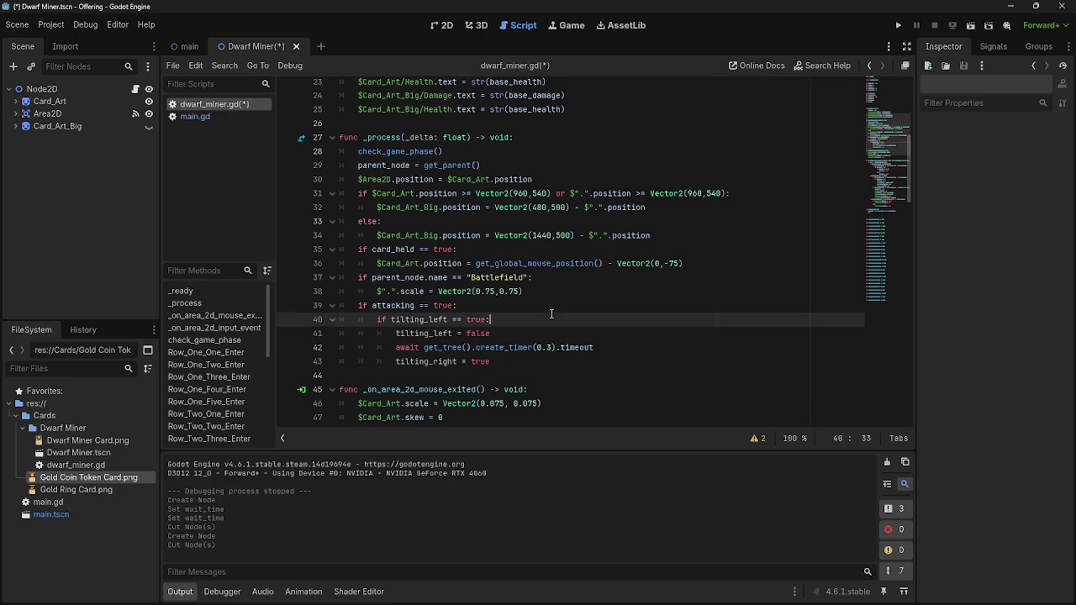
click(554, 320)
click(553, 306)
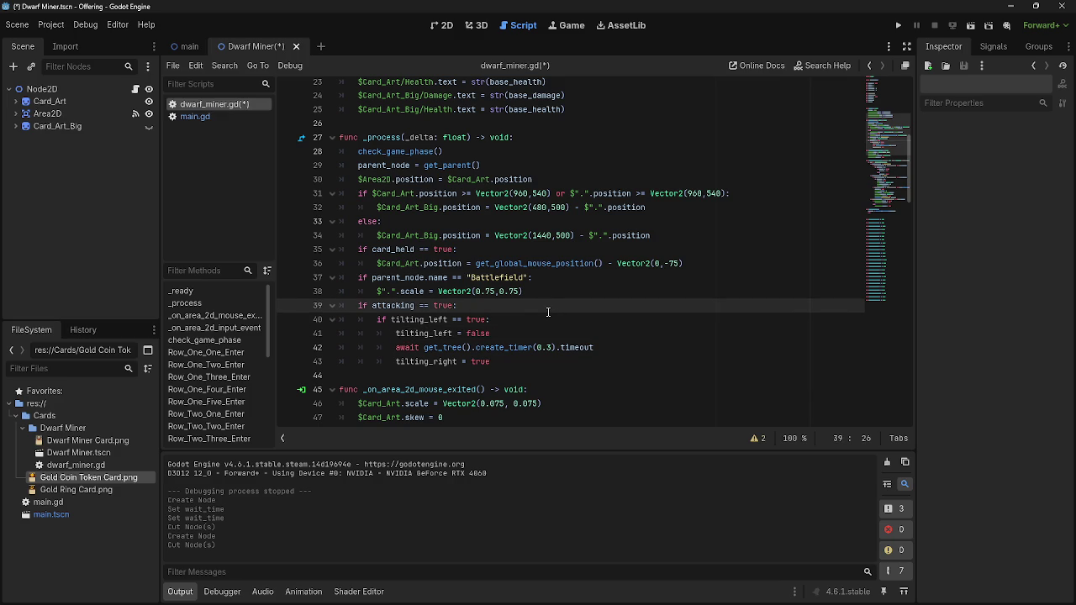
click(609, 364)
key(Return)
key(BackSpace)
key(BackSpace)
key(BackSpace)
key(BackSpace)
click(496, 305)
key(BackSpace)
text(:)
key(Return)
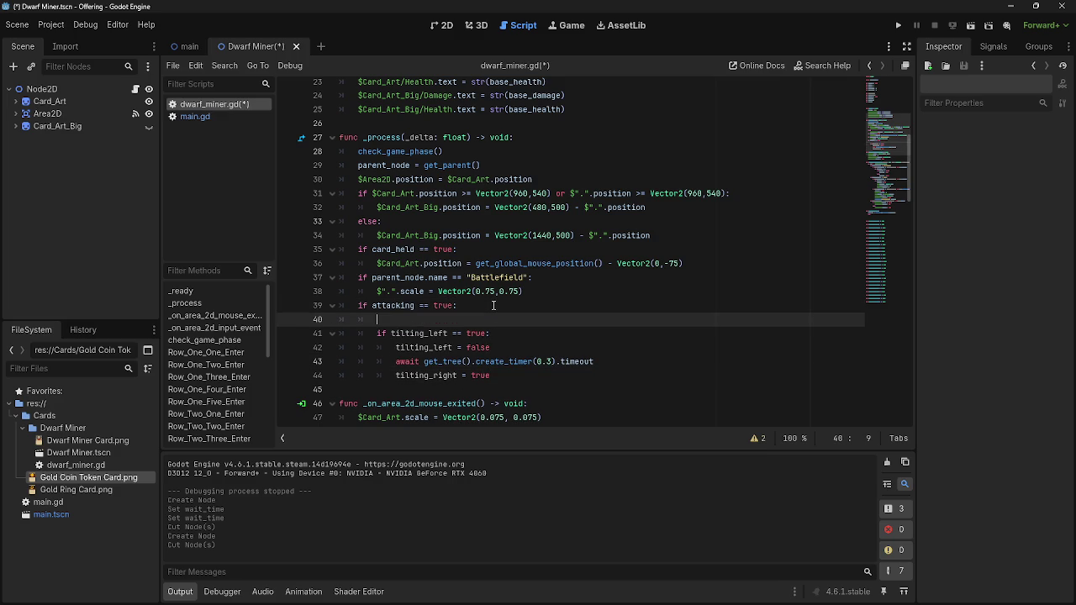
key(BackSpace)
key(BackSpace)
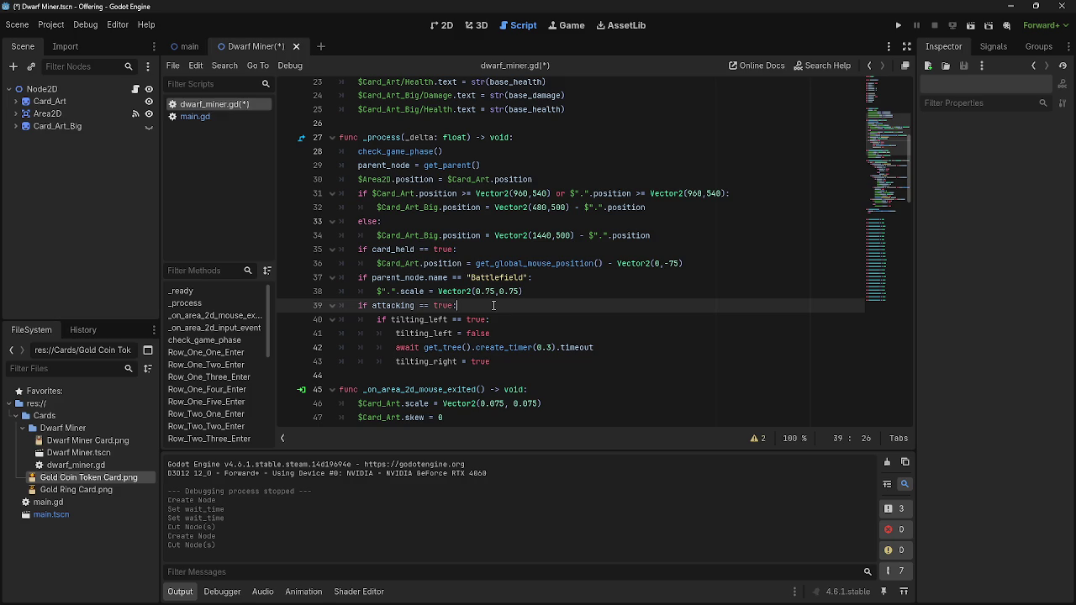
mouse_move(537, 320)
mouse_down()
mouse_move(354, 319)
mouse_move(390, 320)
mouse_move(377, 319)
mouse_up()
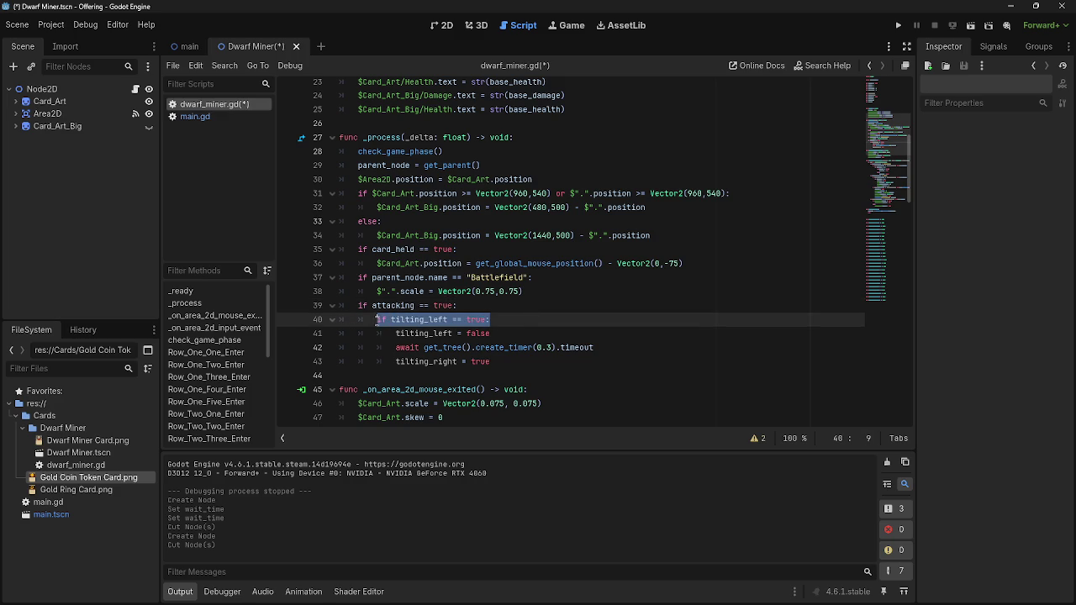
click(520, 305)
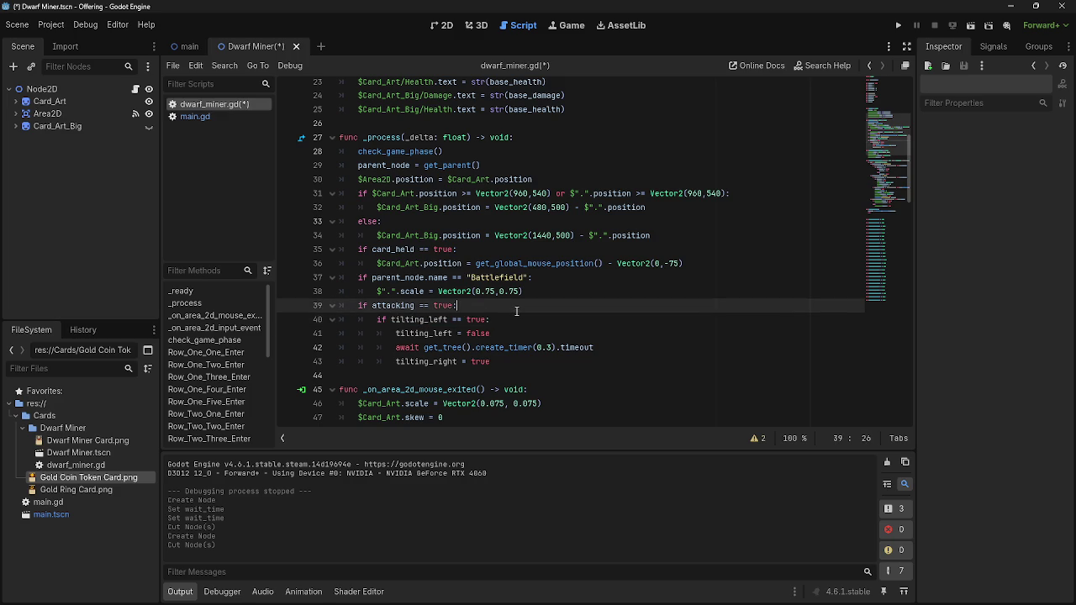
click(528, 360)
key(Return)
Replace the started else branch with an 'if tilting_right' condition, fixing its typo.
text(else)
key(Return)
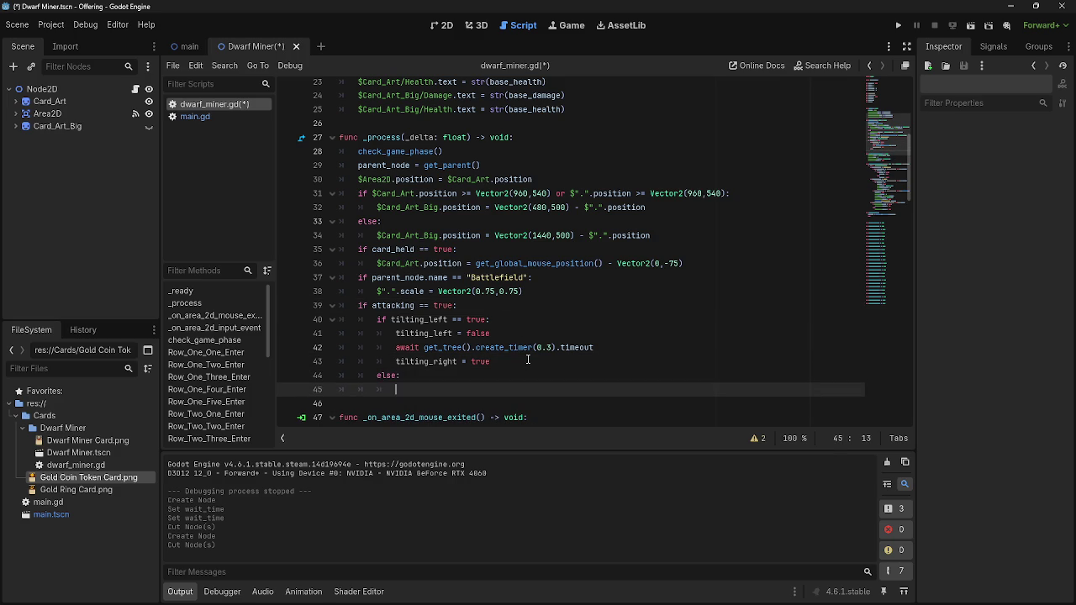
key(BackSpace)
key(BackSpace)
key(BackSpace)
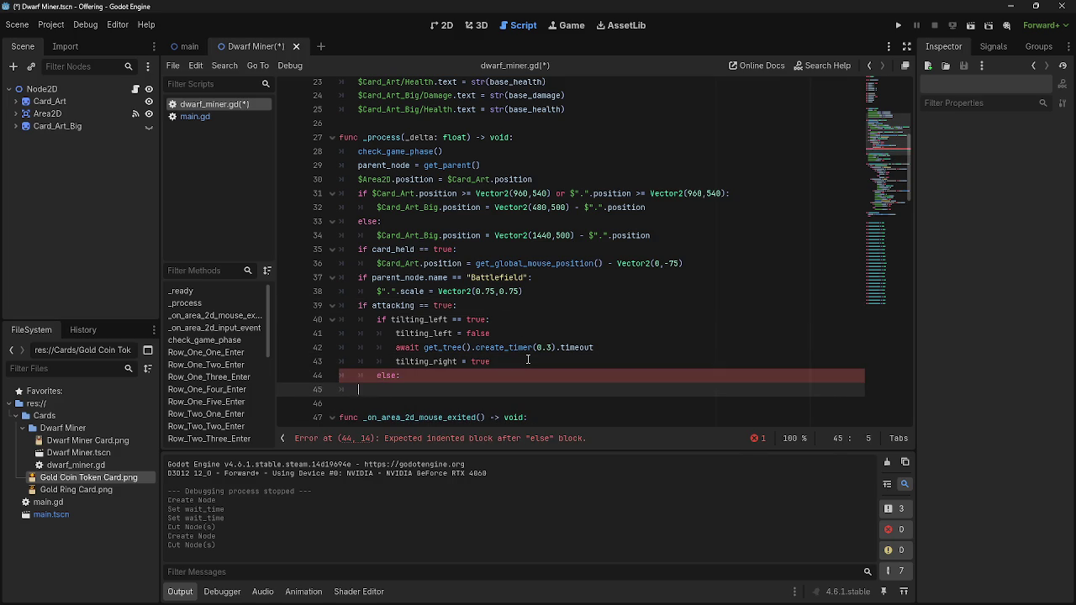
text(if tiliti)
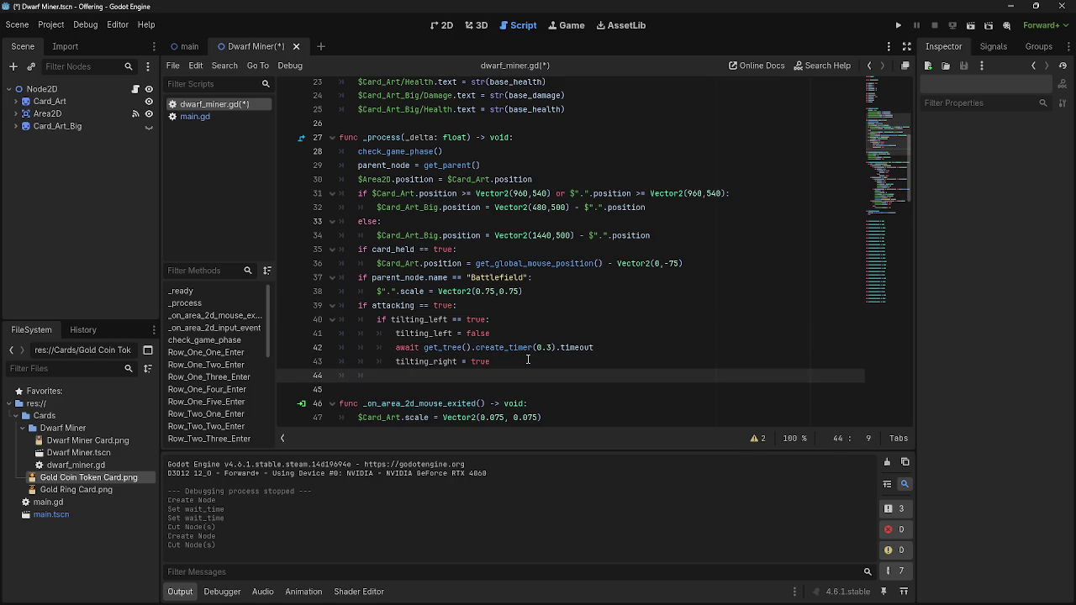
text(ng)
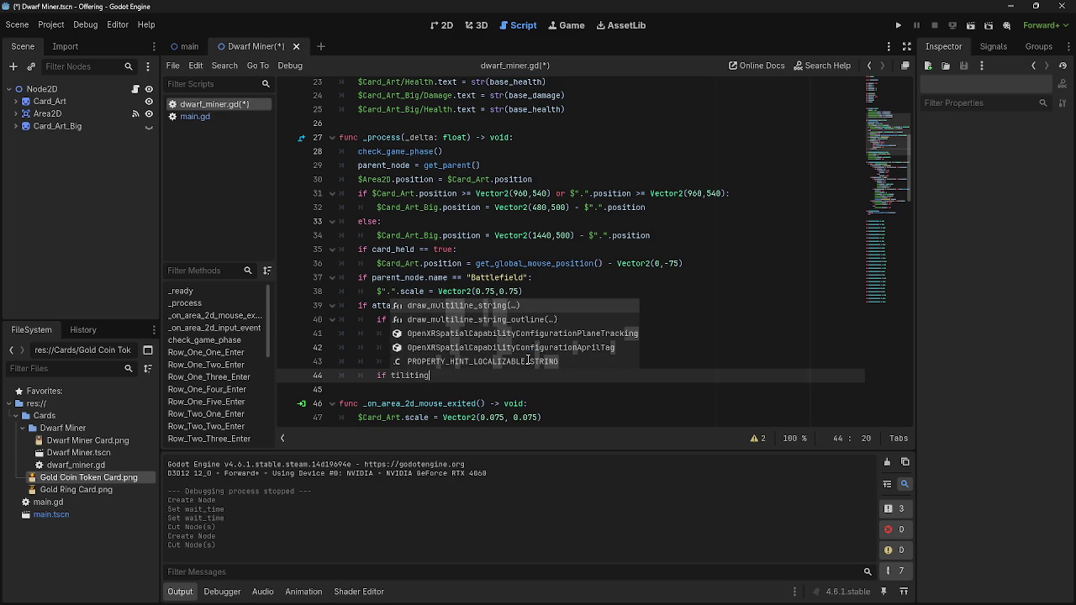
text(_right)
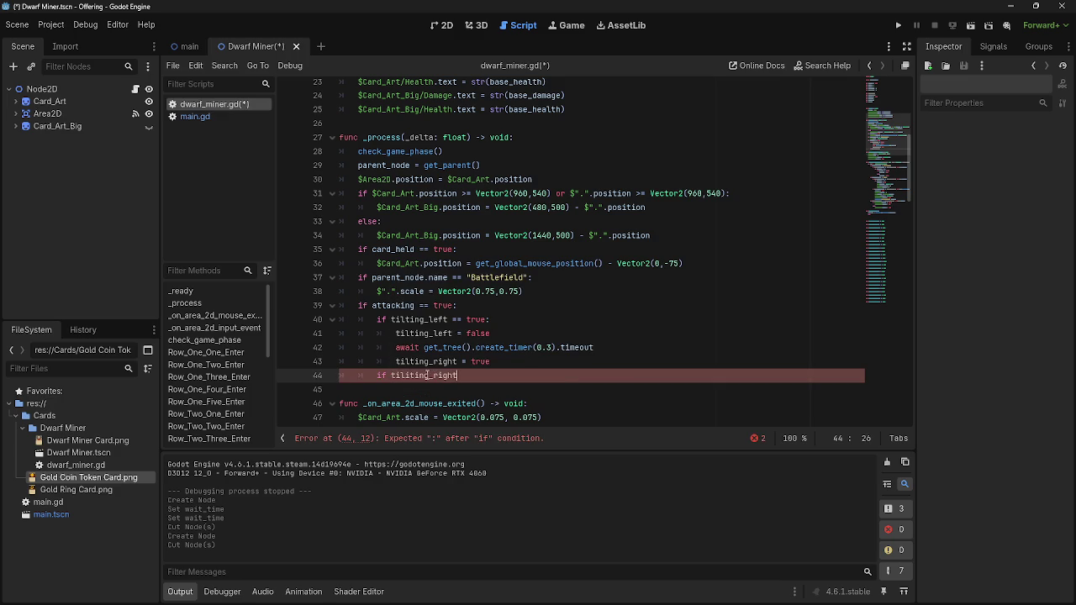
click(409, 375)
key(BackSpace)
Complete the check as 'if tilting_right == true:' with a pass body.
click(503, 380)
double_click(406, 377)
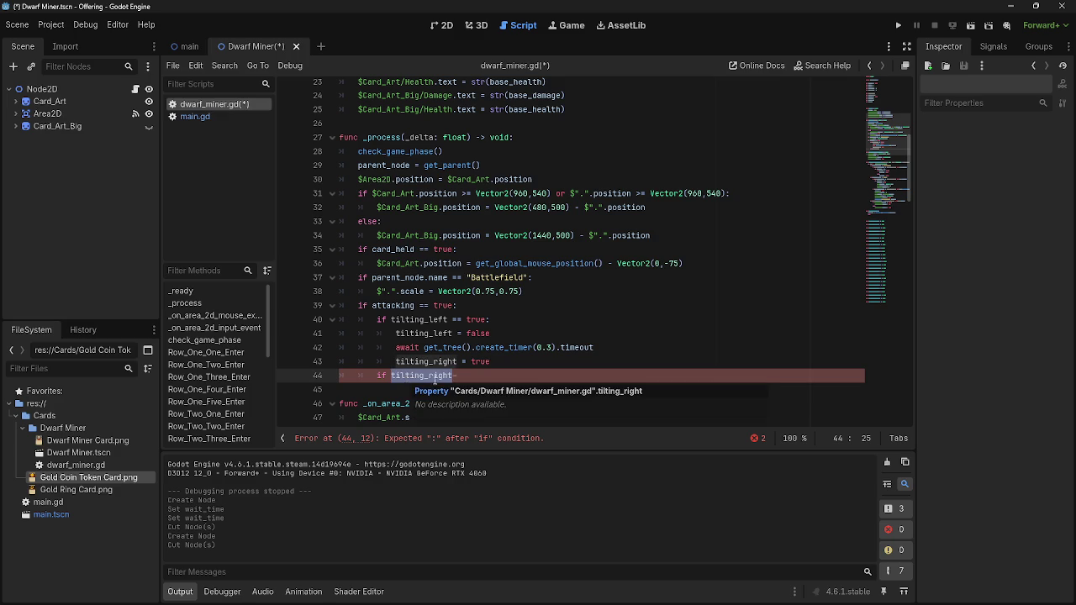
click(493, 374)
text(== true:)
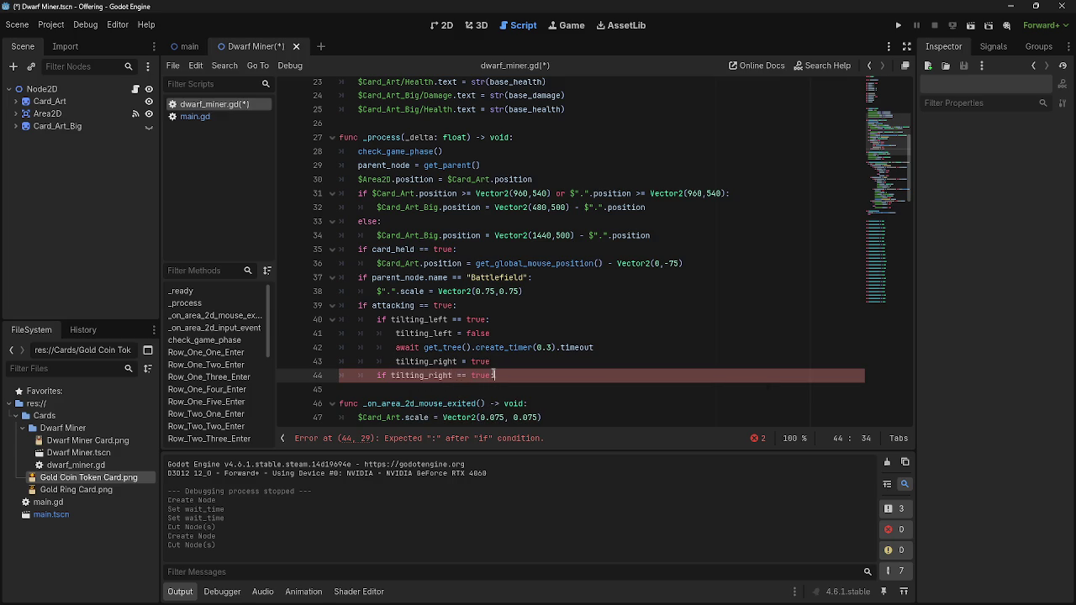
key(Return)
text(pass)
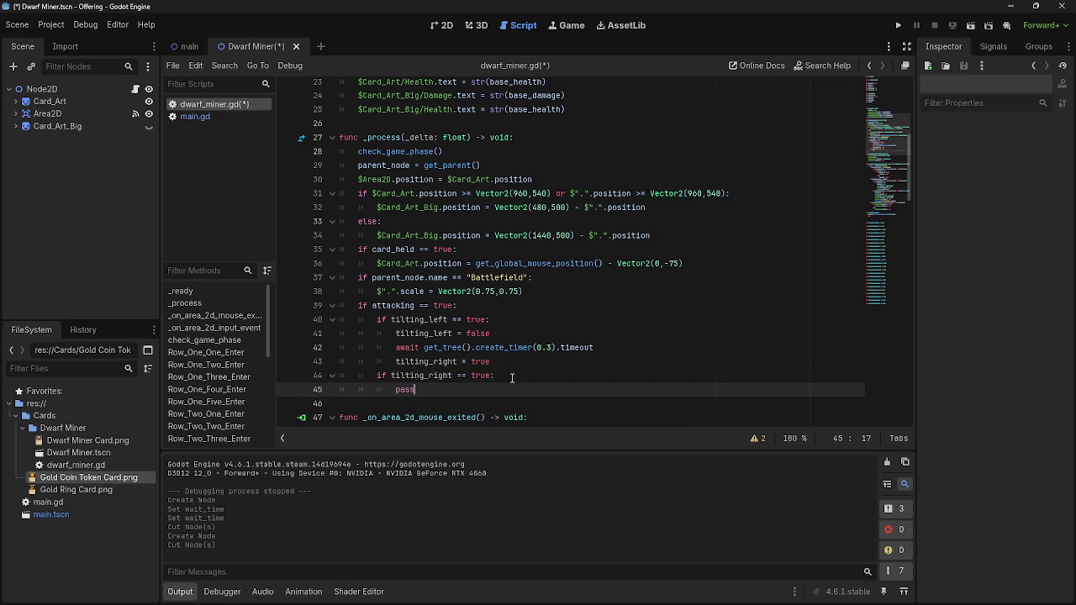
Review the if attacking block, undoing the extra blank line after pass.
click(535, 361)
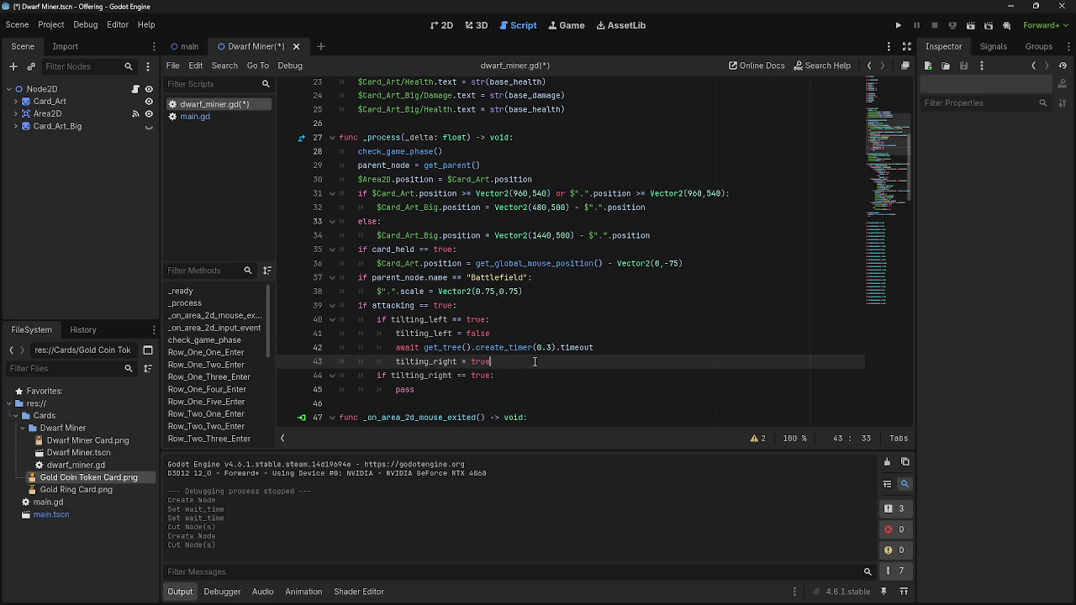
click(507, 308)
click(461, 393)
key(Return)
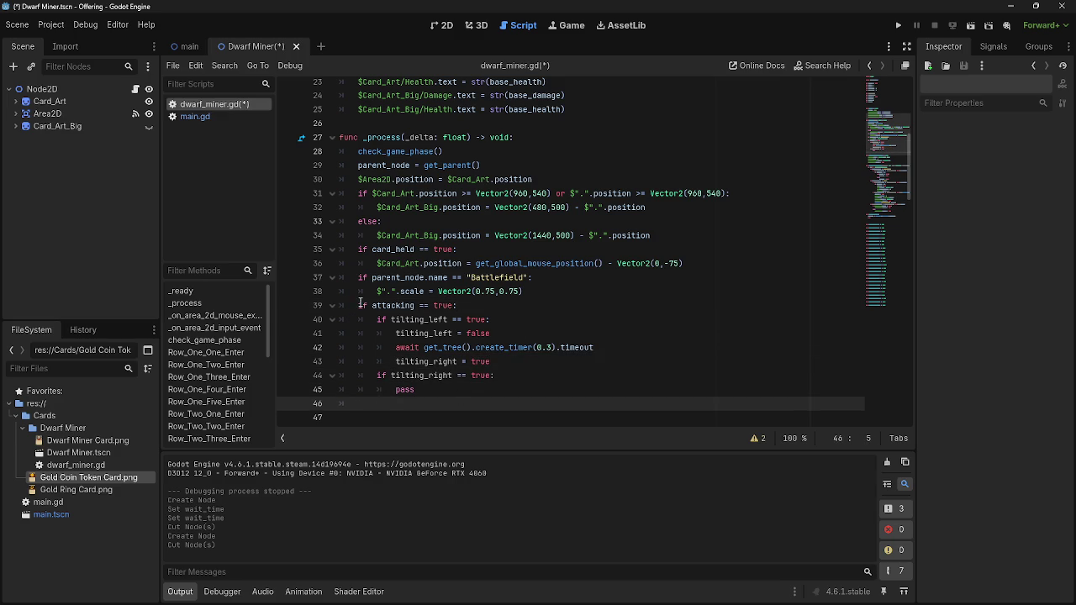
triple_click(495, 302)
click(493, 305)
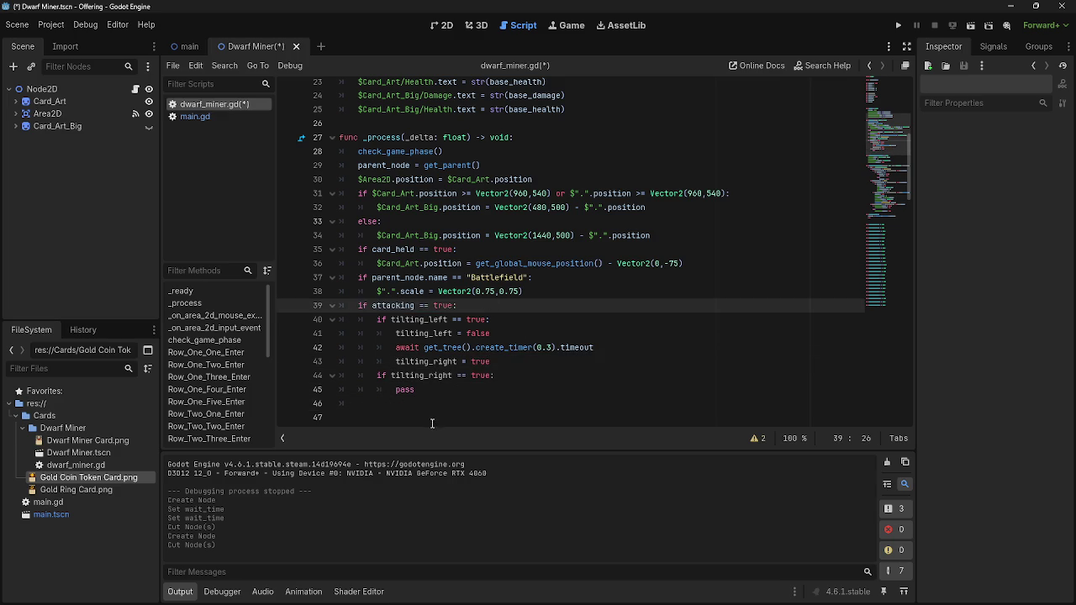
key(ctrl+z)
key(ctrl+z)
key(ctrl+z)
Outdent the tilting_left check lines by one indent level.
scroll(422, 404, down, 2)
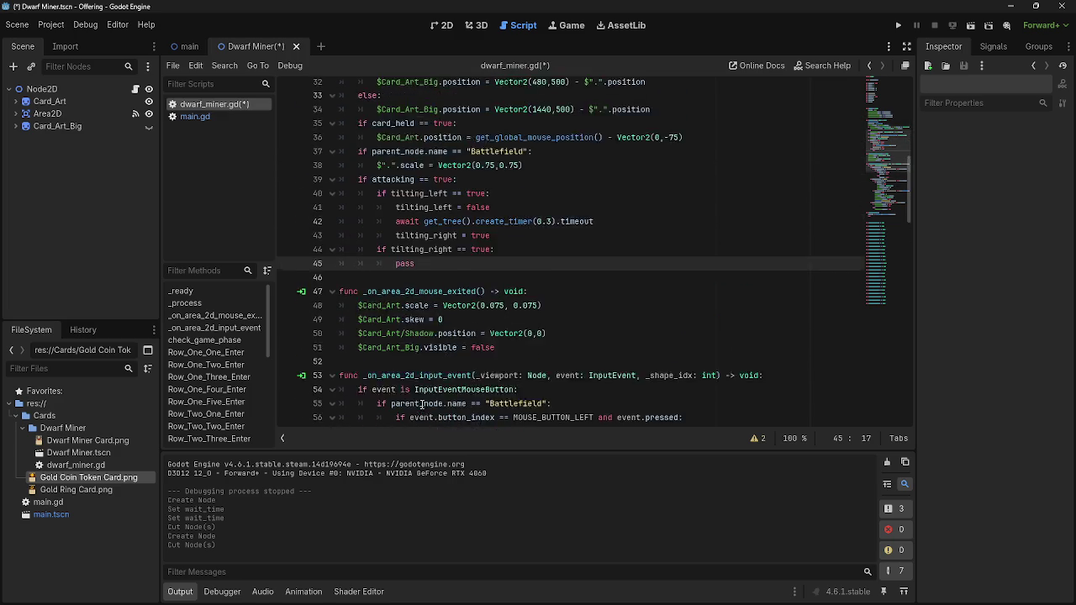
scroll(422, 405, up, 3)
drag(377, 321, 529, 389)
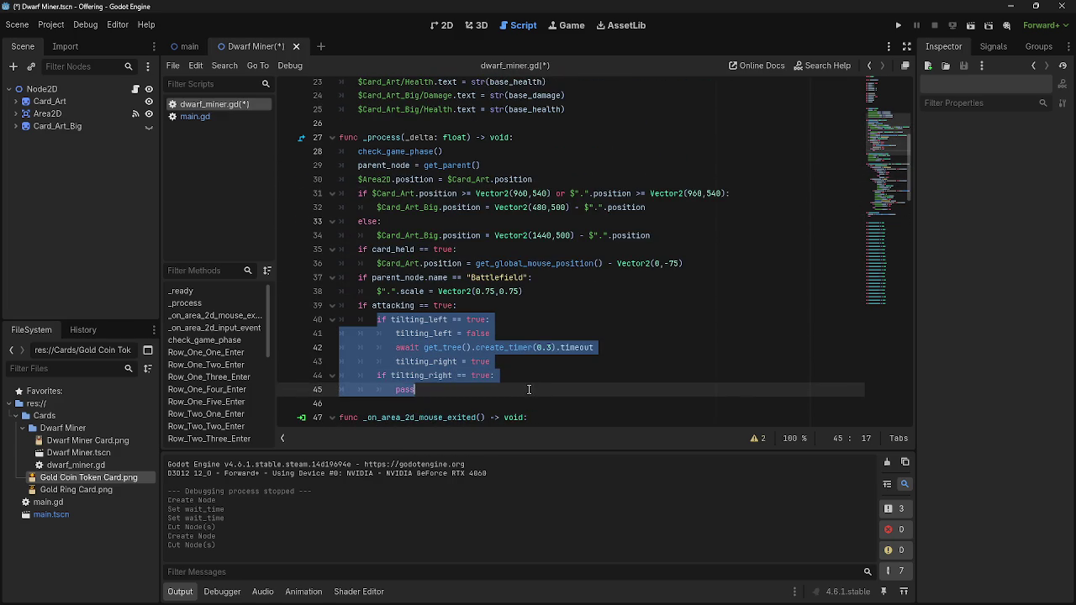
click(369, 320)
key(BackSpace)
click(368, 333)
key(BackSpace)
click(368, 347)
key(BackSpace)
click(368, 361)
key(BackSpace)
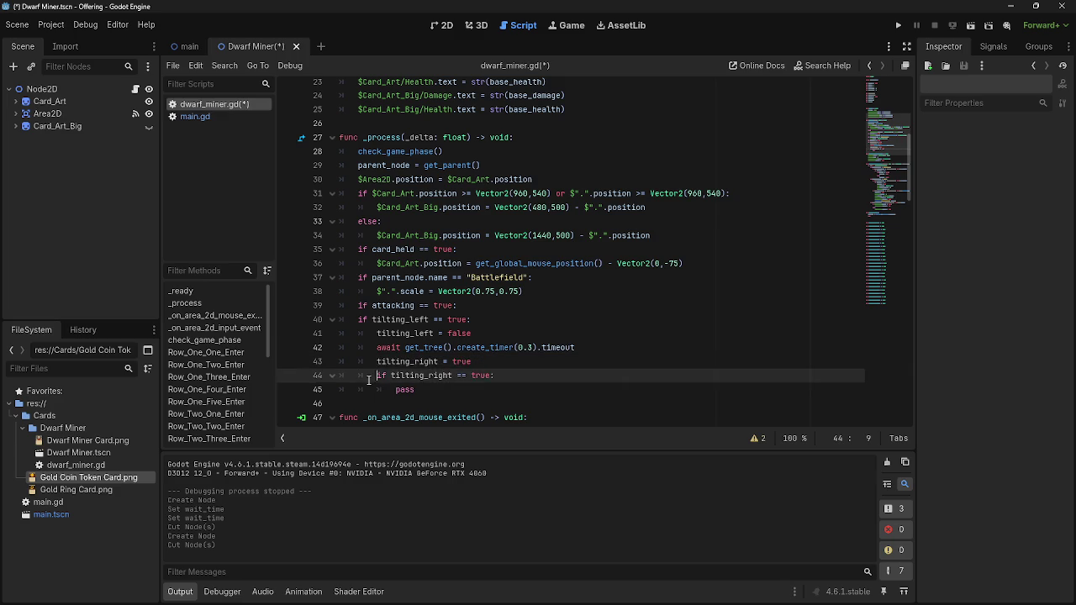
Outdent the tilting_right check and its pass, adding a blank line under if attacking.
key(BackSpace)
click(368, 389)
key(BackSpace)
click(486, 305)
key(Return)
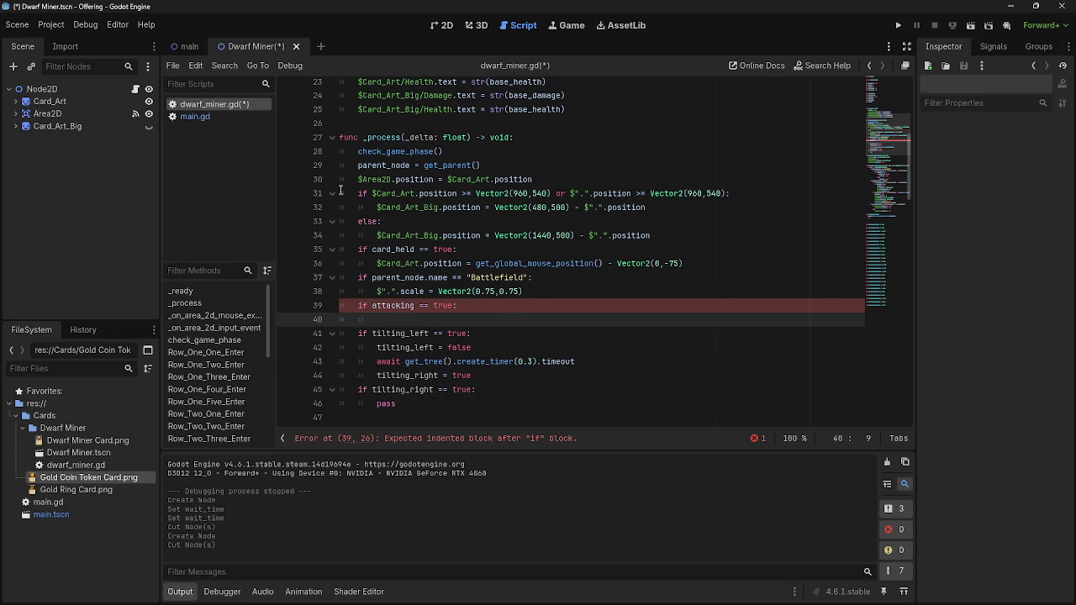
With the main scene open, delete the whole attacking block on lines 39–46.
click(190, 46)
mouse_move(35, 89)
mouse_down()
mouse_move(429, 345)
mouse_move(409, 319)
mouse_move(520, 313)
mouse_move(451, 385)
mouse_move(415, 400)
mouse_move(526, 291)
mouse_up()
key(BackSpace)
Delete the var tilting_left and var tilting_right declarations.
scroll(507, 312, up, 6)
scroll(507, 312, up, 2)
drag(420, 243, 340, 214)
key(BackSpace)
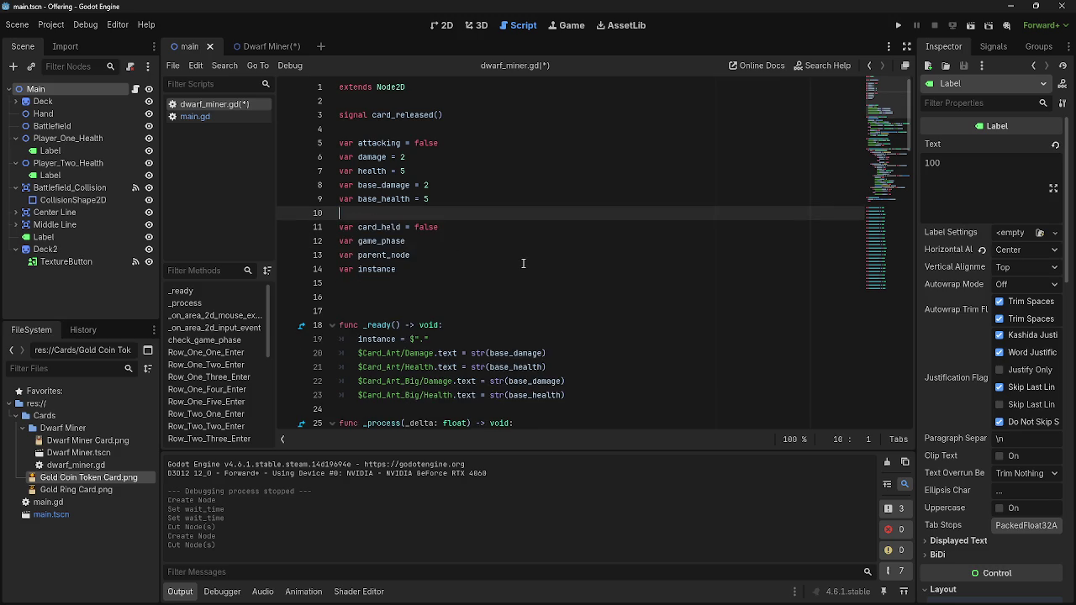
Run the game and play three hand cards onto the battlefield.
scroll(523, 264, down, 8)
scroll(523, 263, up, 1)
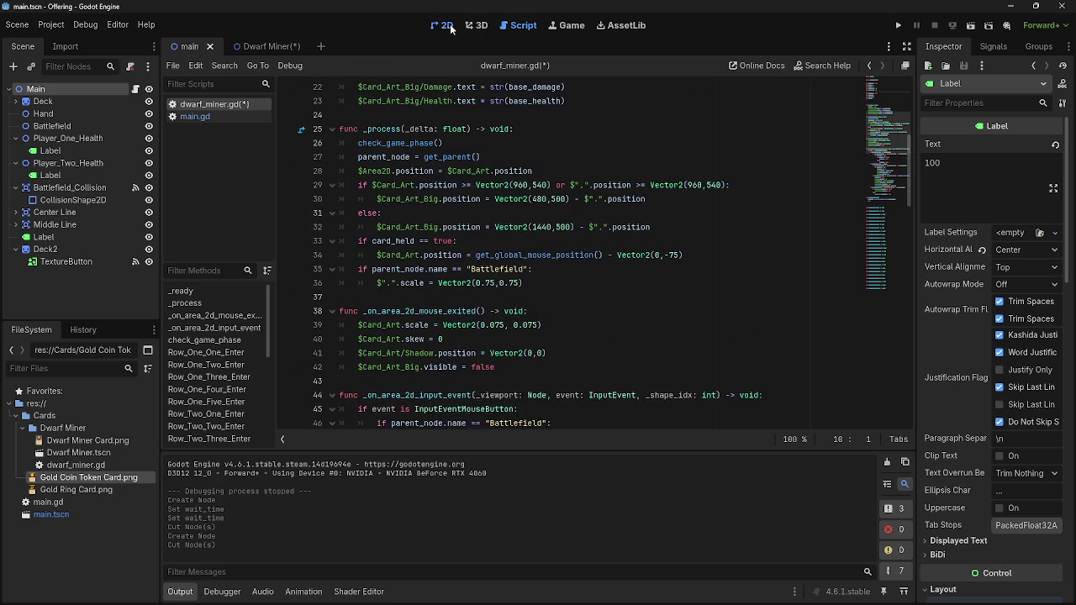
click(446, 26)
click(898, 25)
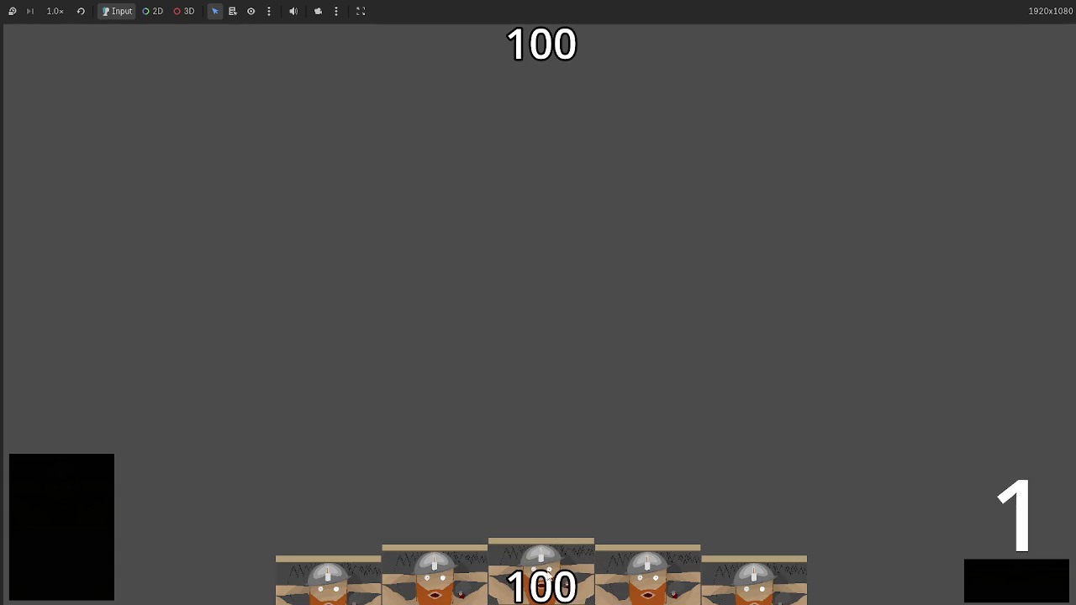
drag(548, 574, 517, 354)
drag(647, 576, 592, 307)
mouse_move(541, 580)
mouse_down()
mouse_move(562, 271)
mouse_move(580, 285)
mouse_move(559, 282)
mouse_up()
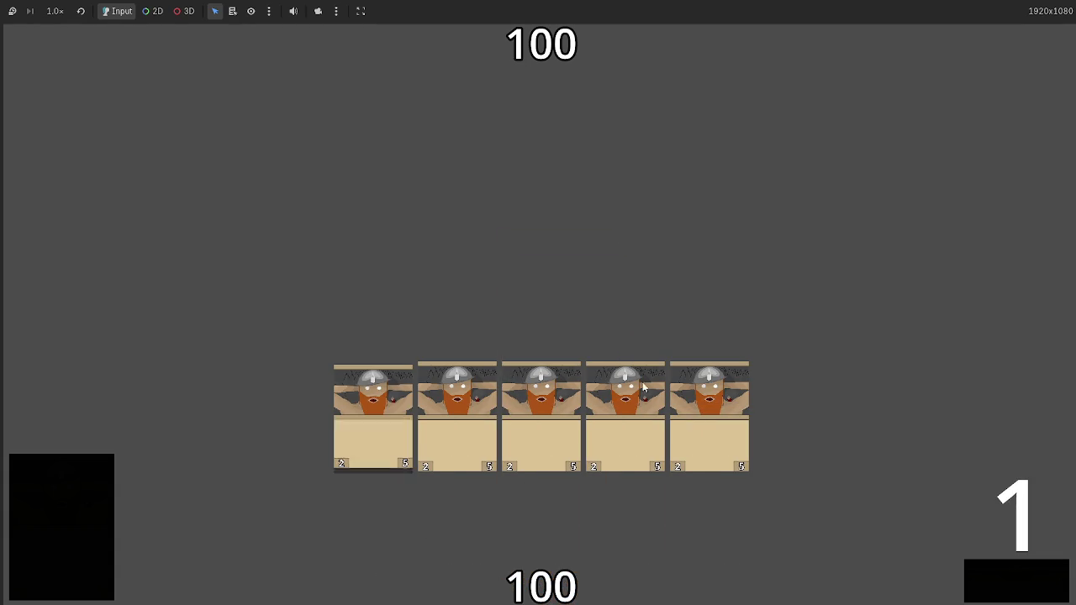
Advance two phases so opponent health drops from 100 to 90, then stop with F8.
click(1004, 587)
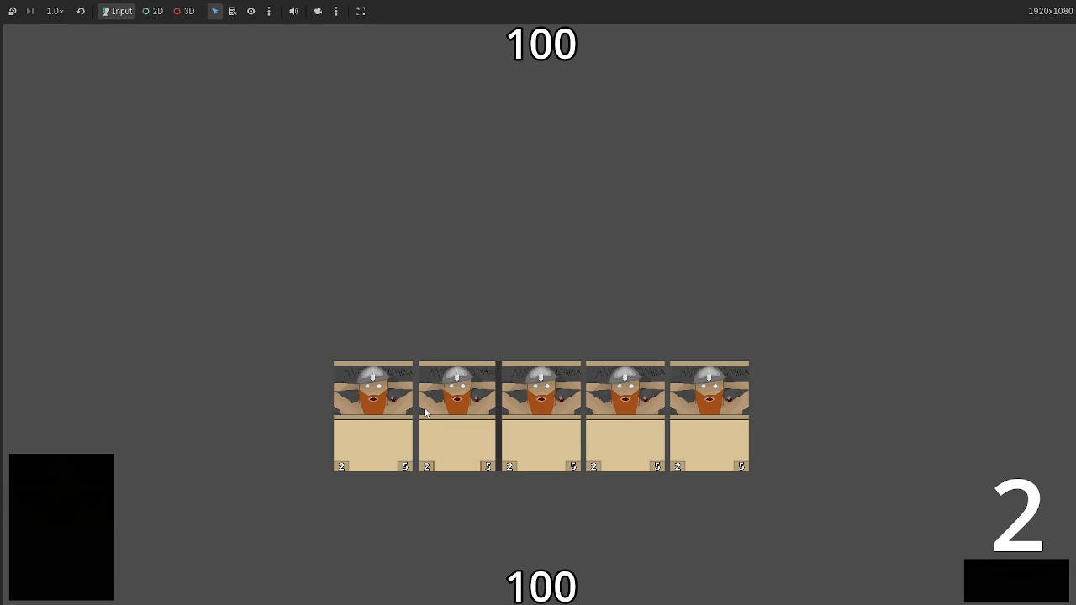
click(1033, 599)
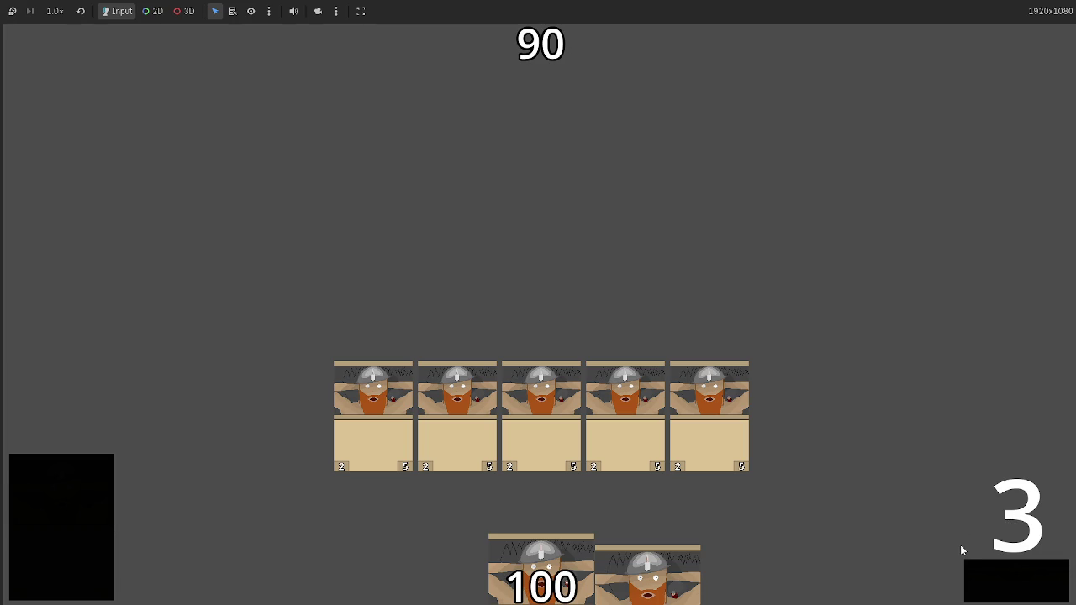
key(F8)
click(517, 30)
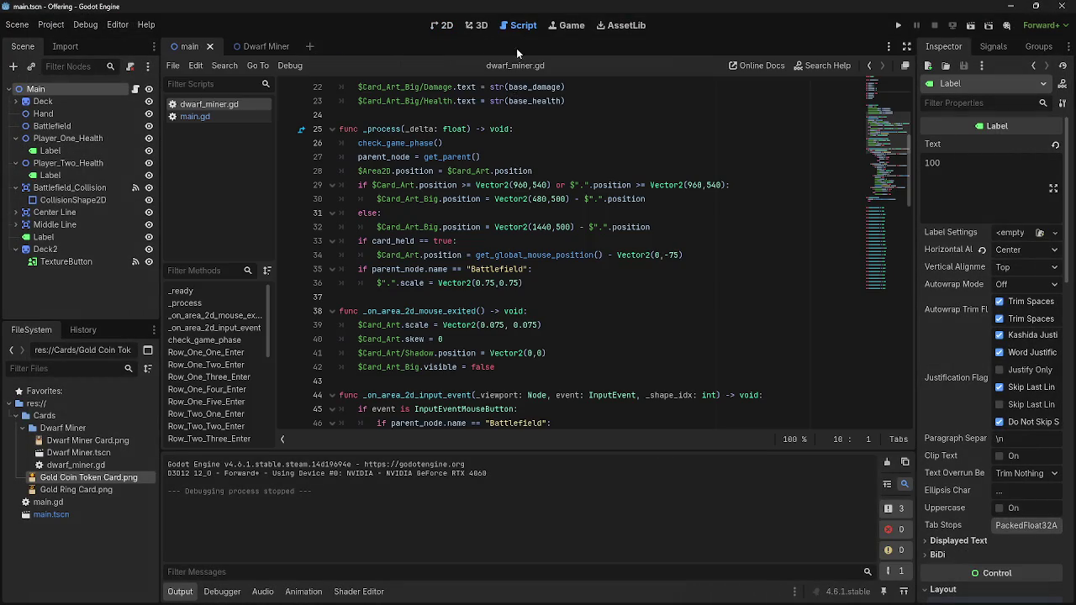
In main.gd, paste '$Label.text = str(game_phase)' after 'game_phase += 1' and 'game_phase = 0', then run.
click(195, 116)
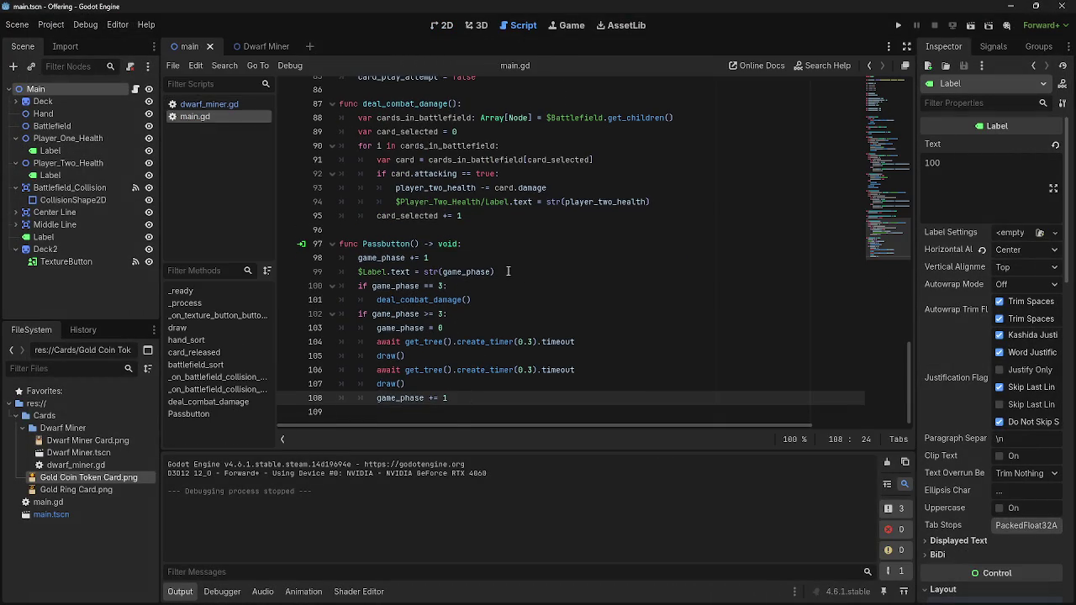
drag(508, 272, 359, 271)
key(ctrl+c)
click(499, 393)
key(Return)
key(ctrl+v)
click(481, 329)
key(Return)
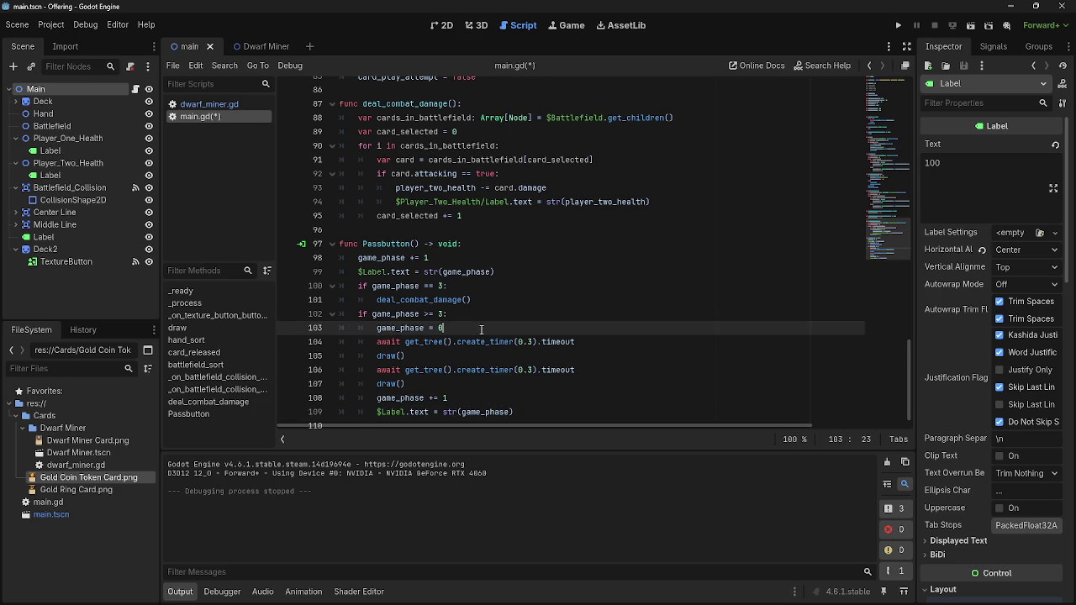
key(ctrl+v)
scroll(636, 359, down, 1)
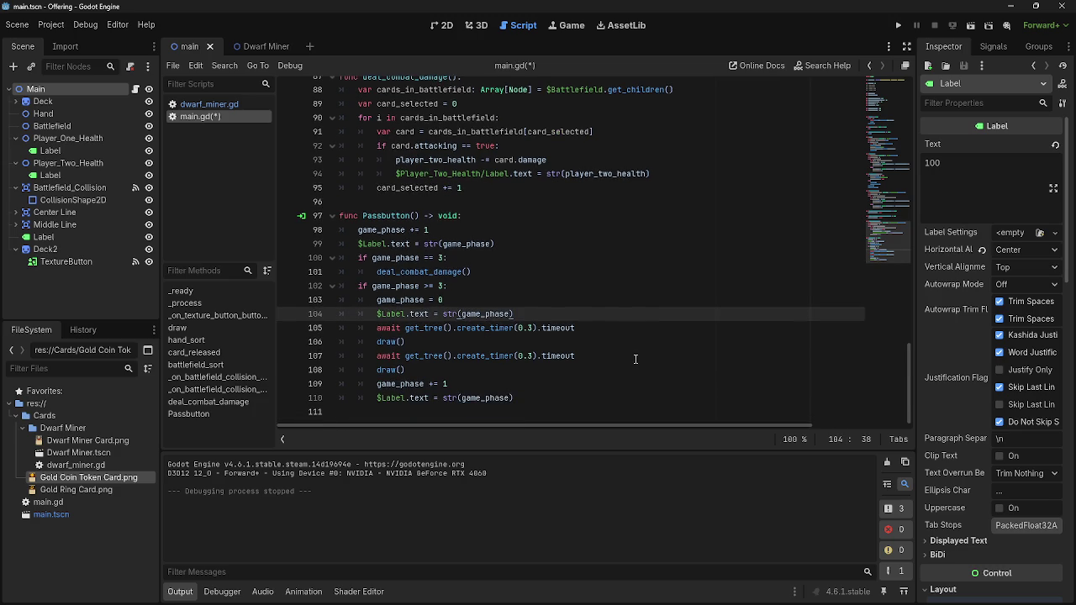
click(897, 25)
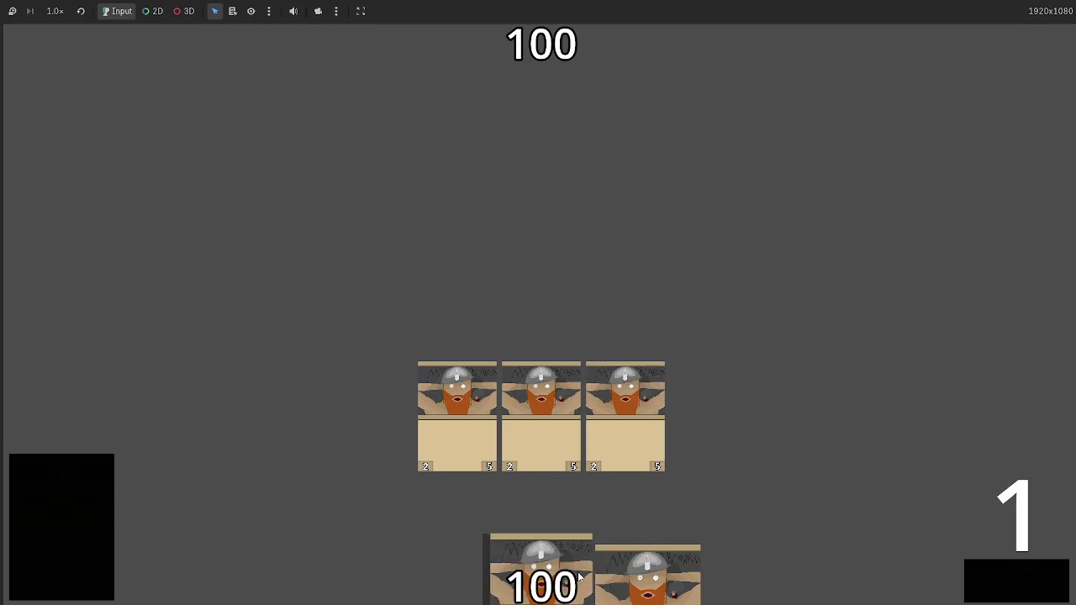
Play cards and end turns until opponent health reads 72, then stop the game with F8.
click(1002, 579)
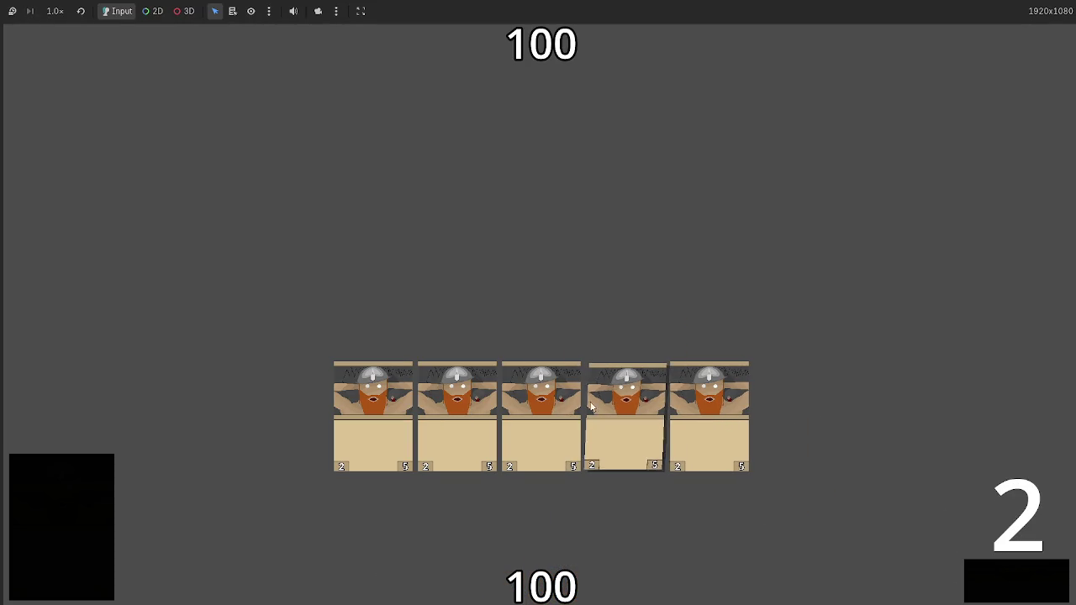
click(1035, 586)
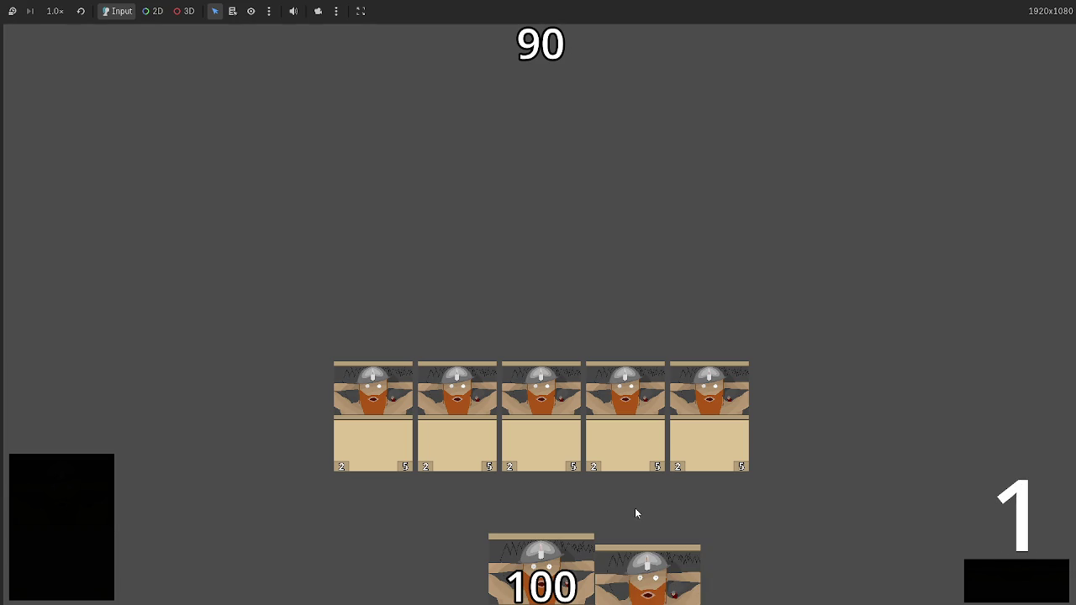
mouse_move(618, 509)
mouse_down()
mouse_move(576, 471)
mouse_move(584, 351)
mouse_up()
click(1028, 579)
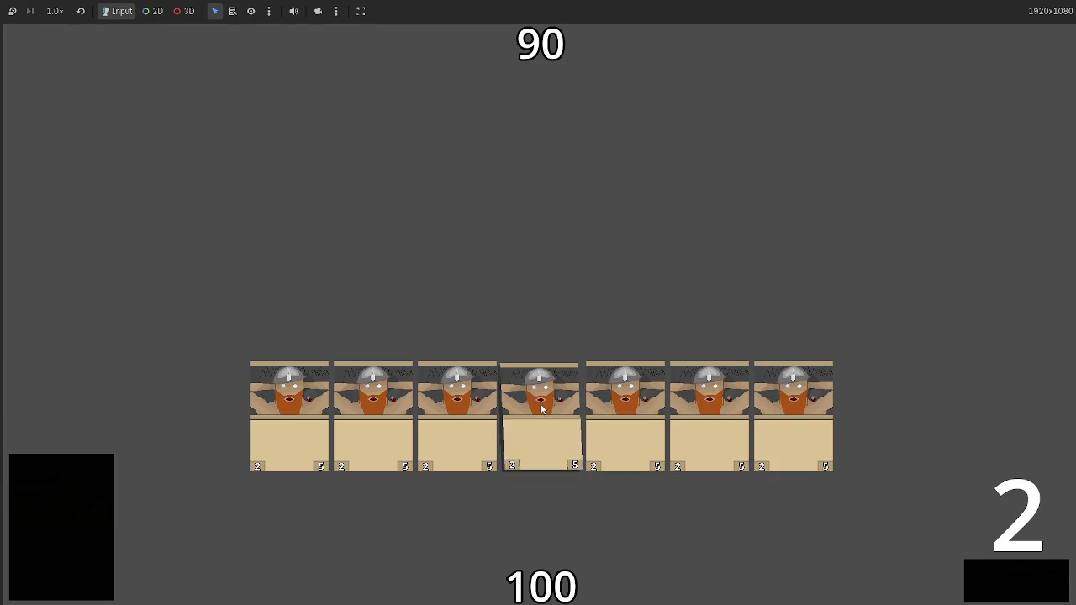
click(1013, 594)
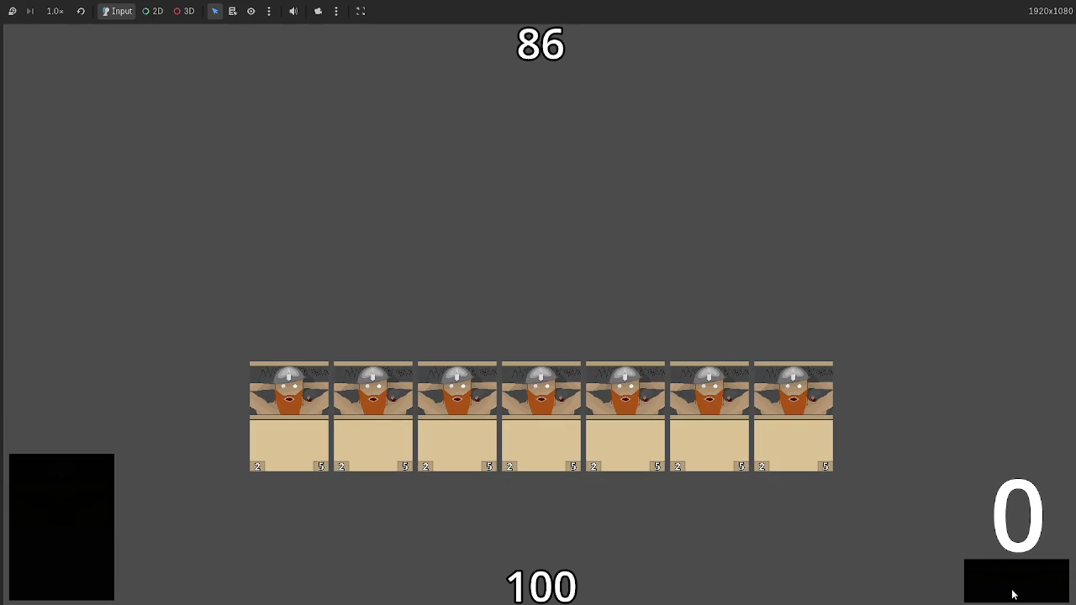
drag(685, 580, 622, 433)
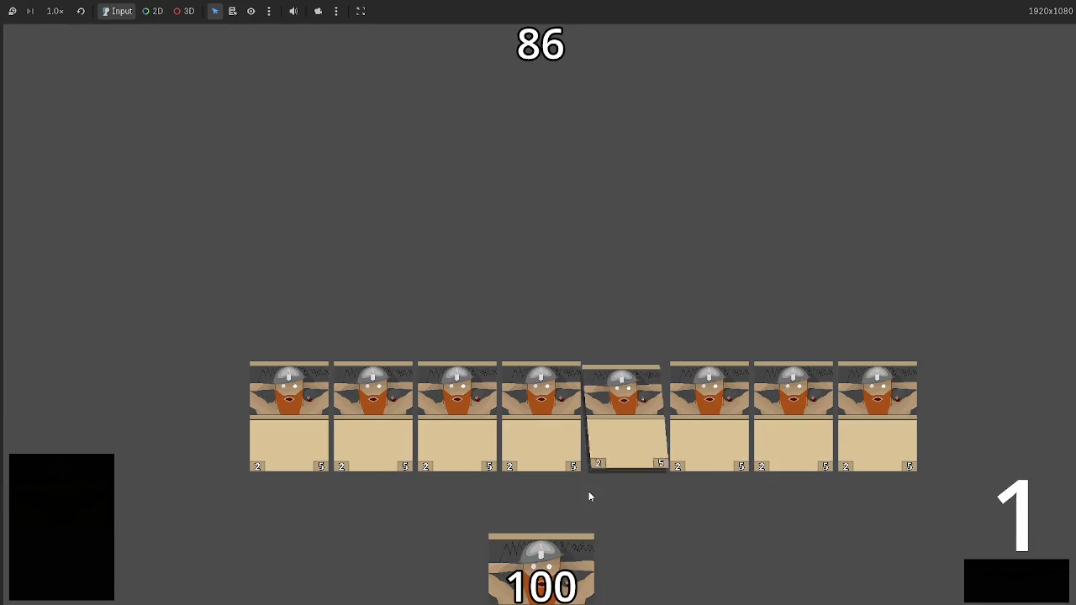
drag(542, 572, 622, 433)
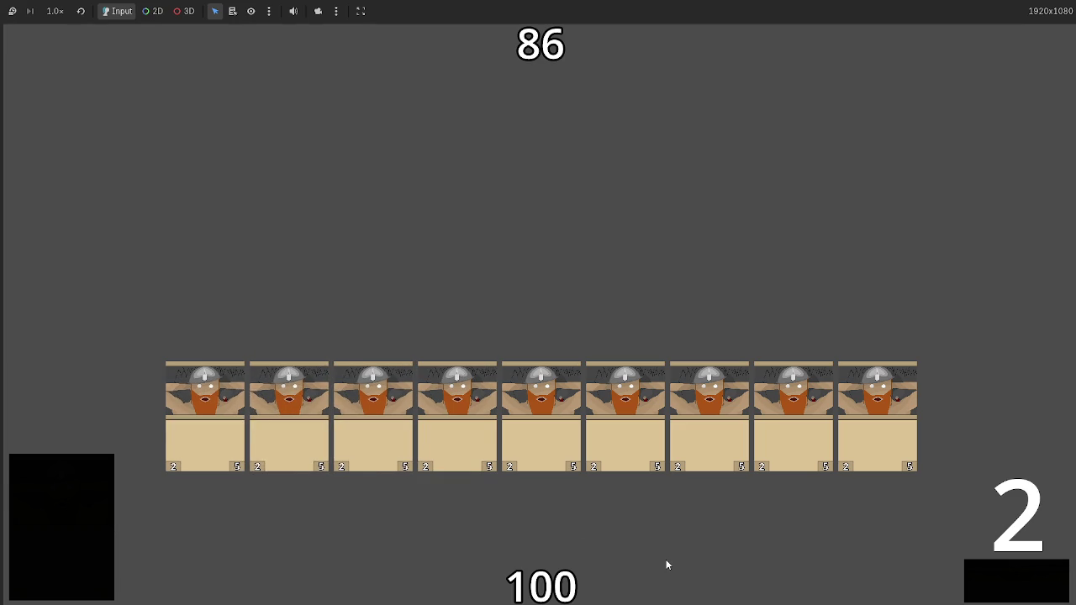
click(1008, 596)
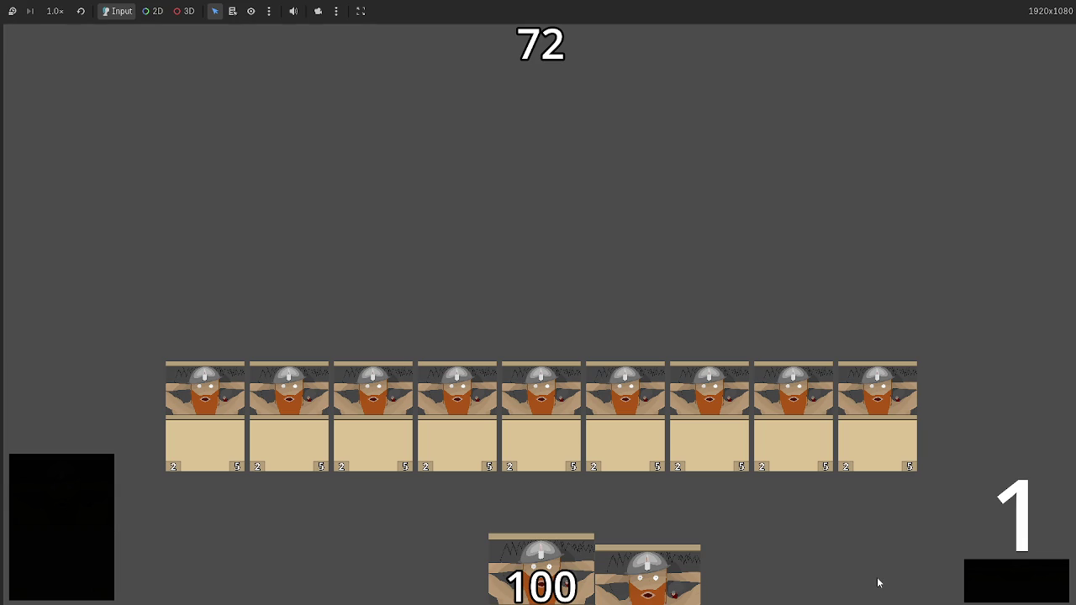
key(F8)
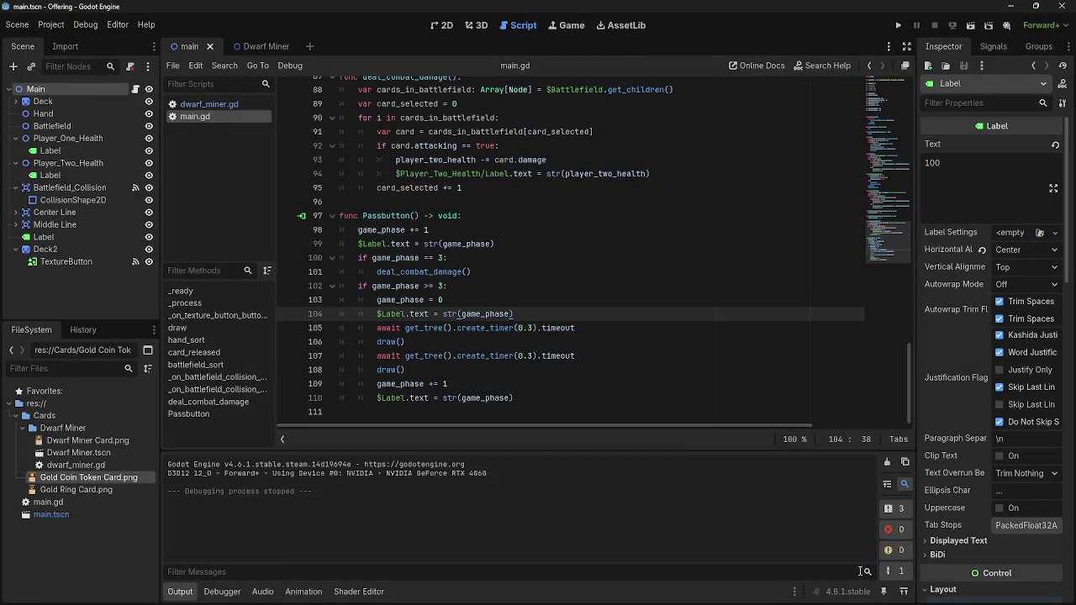
Review the '$Label.text = str(game_phase)' line after the phase reset, then relaunch the game.
drag(528, 315, 377, 315)
drag(515, 316, 379, 315)
drag(530, 315, 376, 316)
click(538, 317)
scroll(535, 320, up, 2)
scroll(535, 320, down, 2)
click(898, 25)
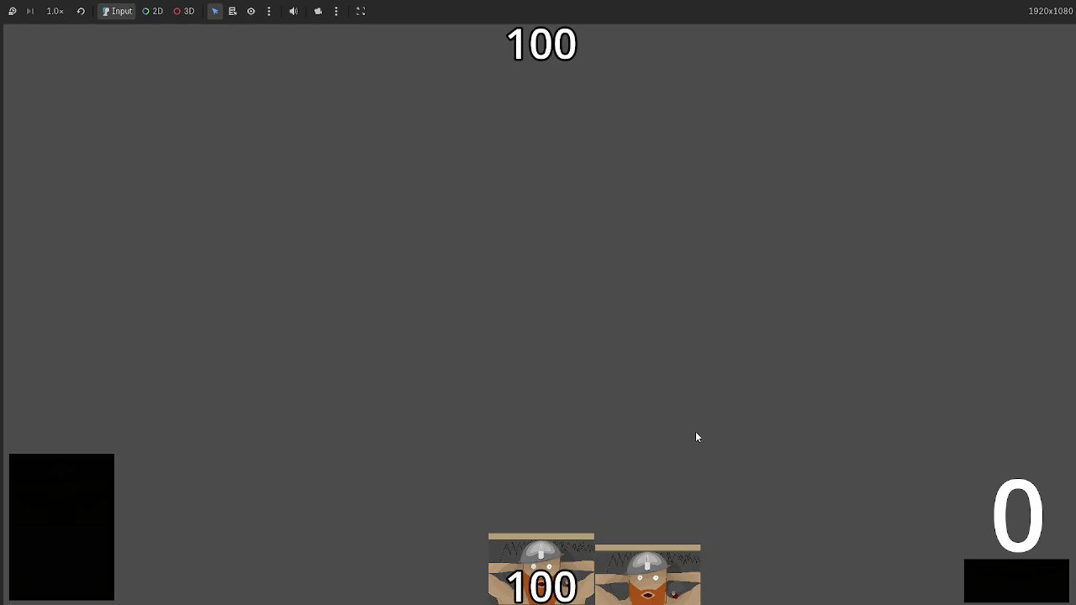
Play five dwarf cards over two turns, ending each turn so battlefield cards deal damage.
drag(572, 533, 555, 346)
mouse_move(539, 571)
mouse_down()
mouse_move(540, 360)
mouse_move(541, 387)
mouse_up()
drag(553, 591, 639, 344)
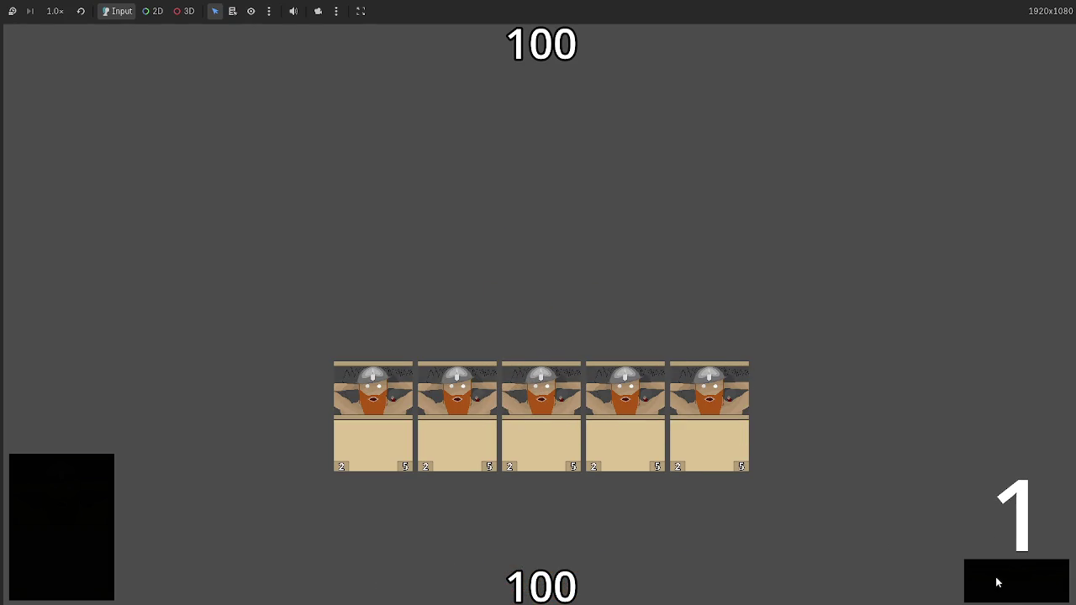
click(996, 583)
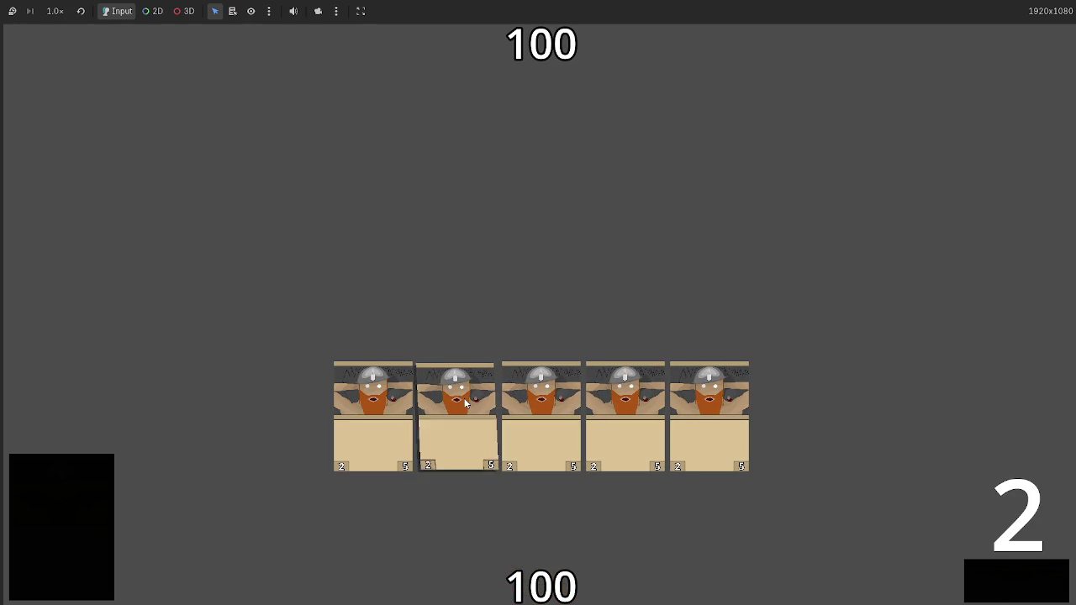
click(1011, 580)
click(977, 571)
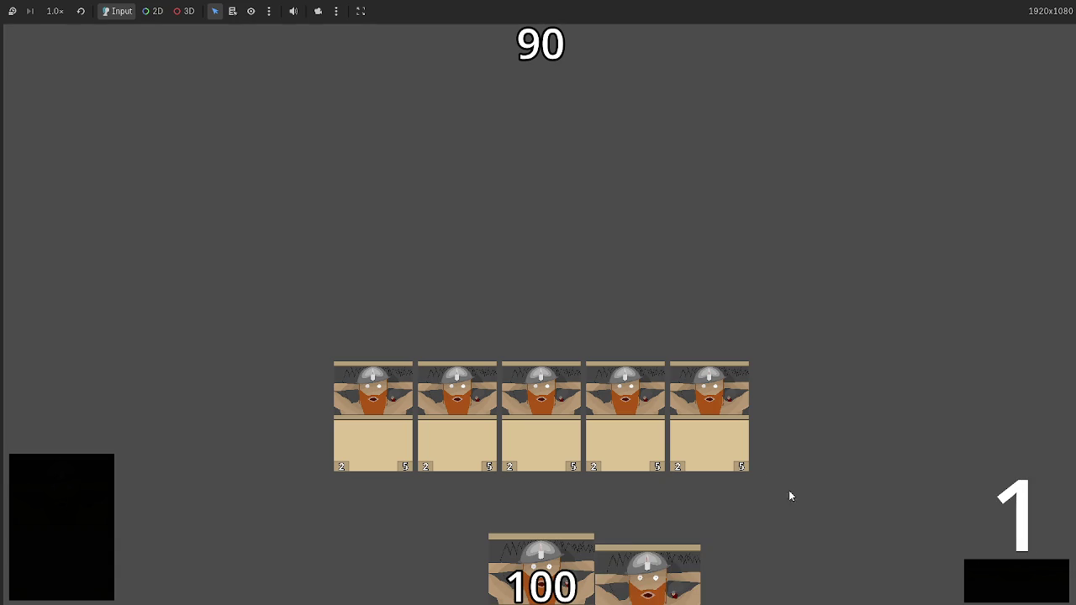
drag(660, 576, 790, 420)
drag(555, 576, 775, 429)
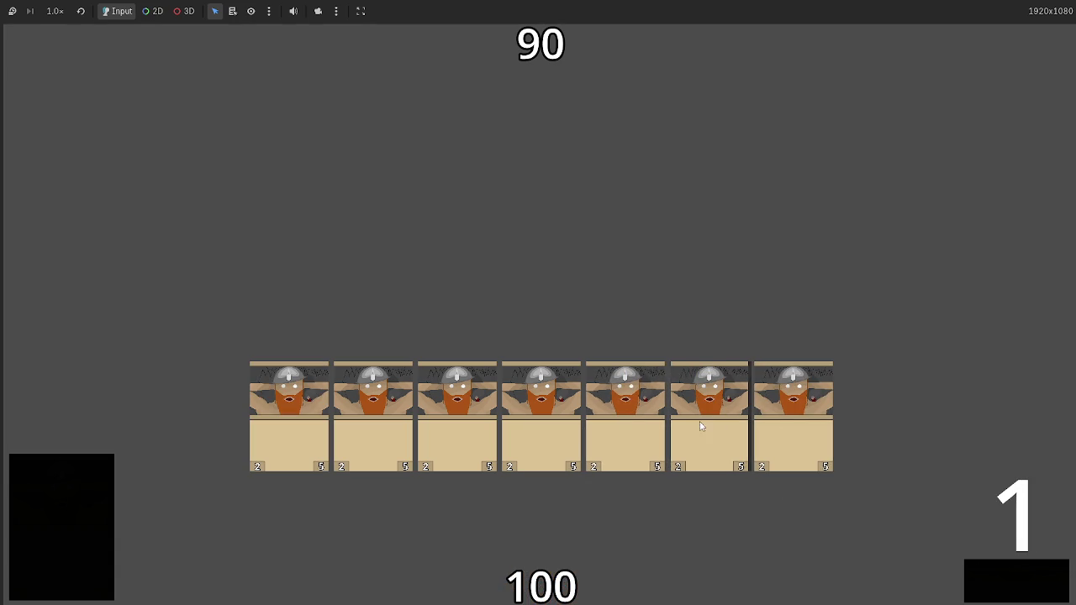
click(1007, 591)
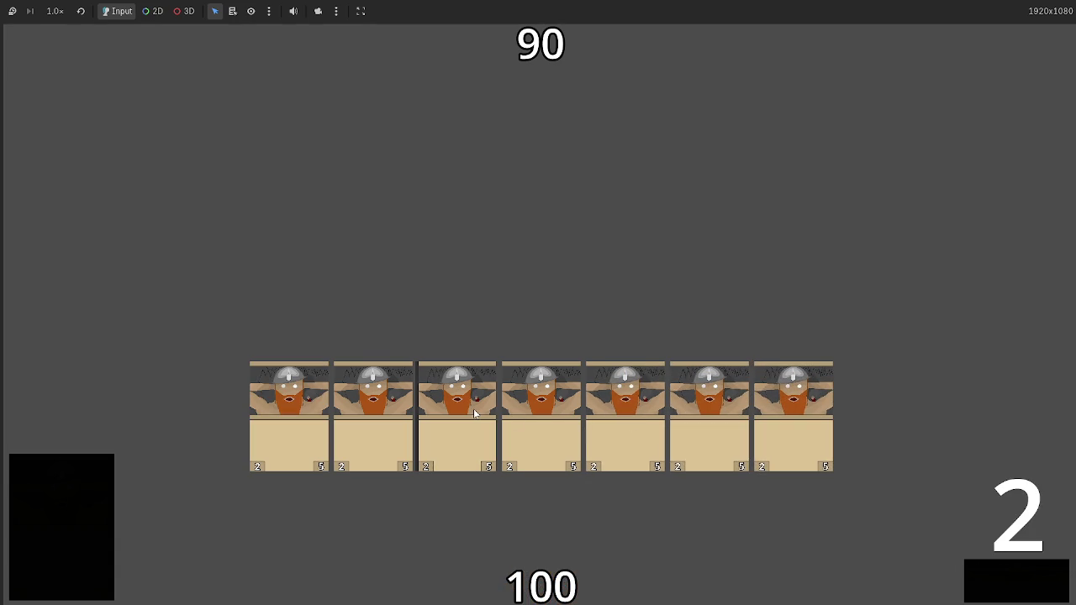
click(1013, 586)
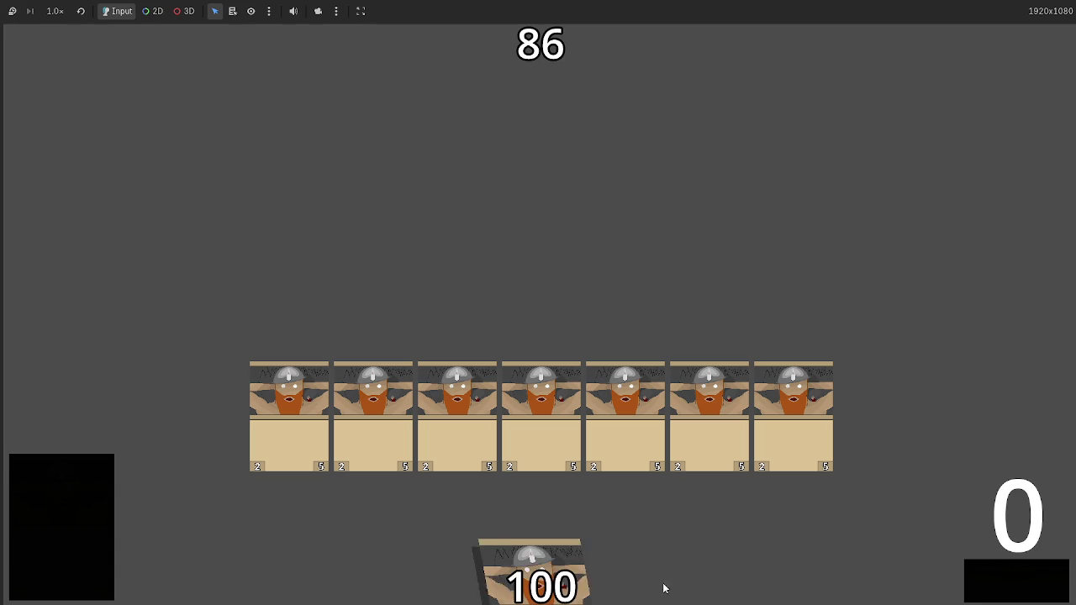
Play three more cards over two turns, cutting opponent health to 72 then 64.
click(649, 580)
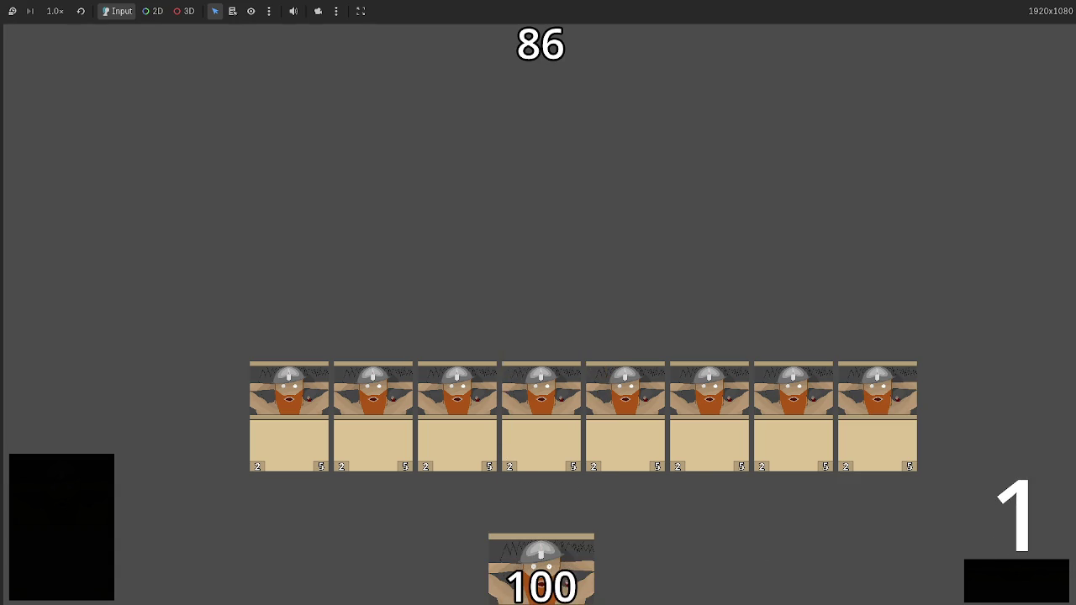
click(542, 572)
click(994, 595)
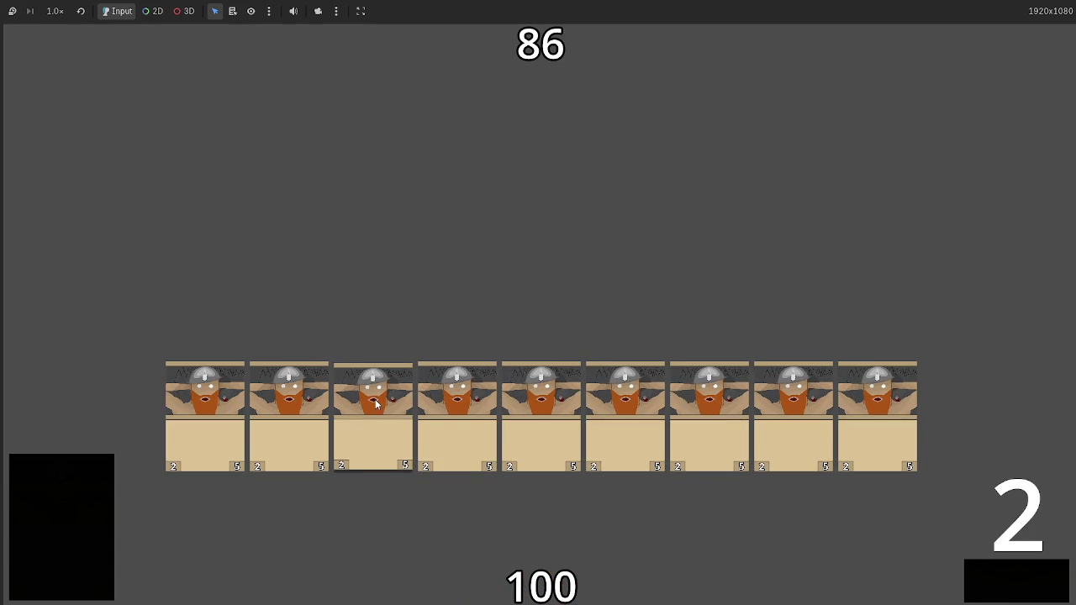
click(976, 575)
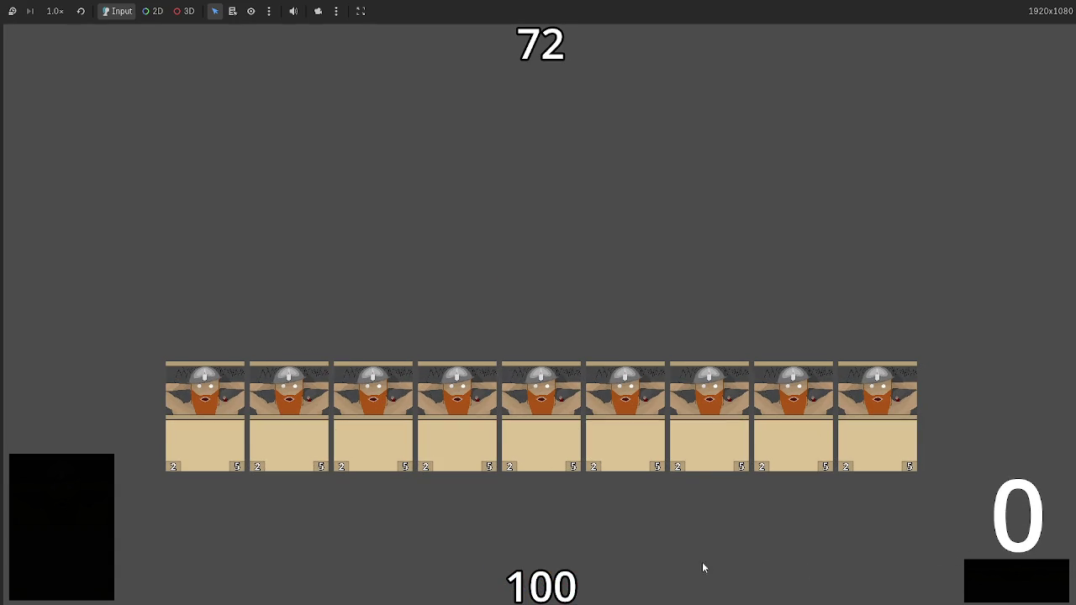
click(560, 547)
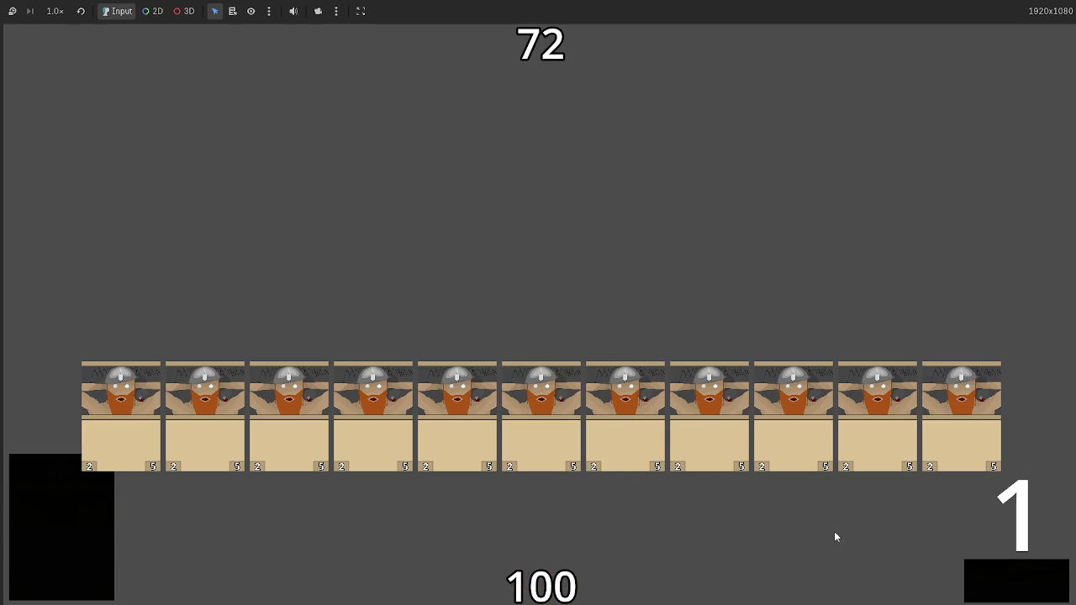
click(1025, 575)
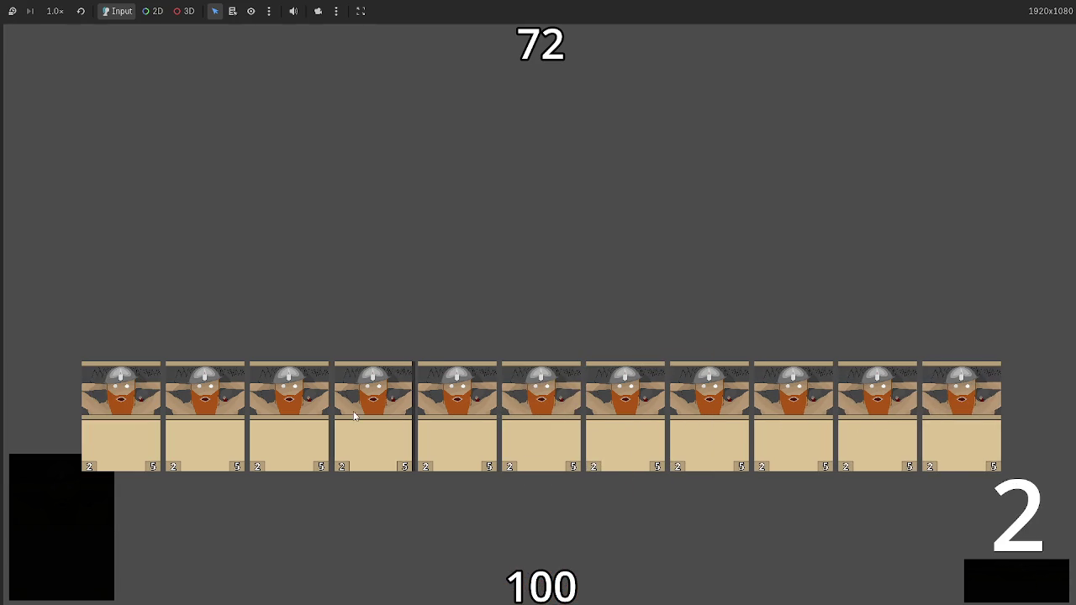
click(1027, 586)
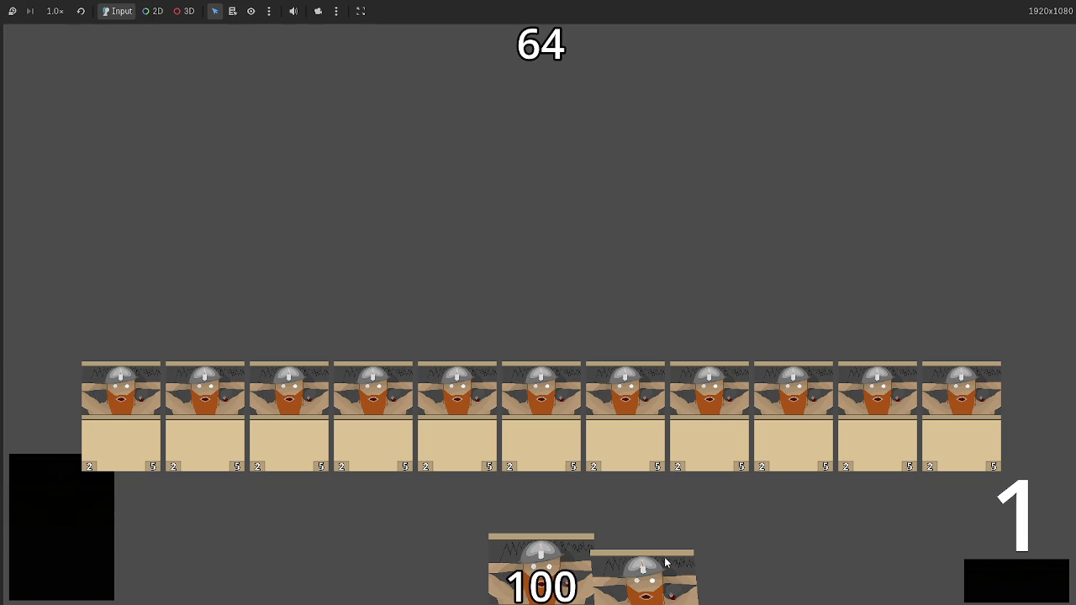
click(949, 429)
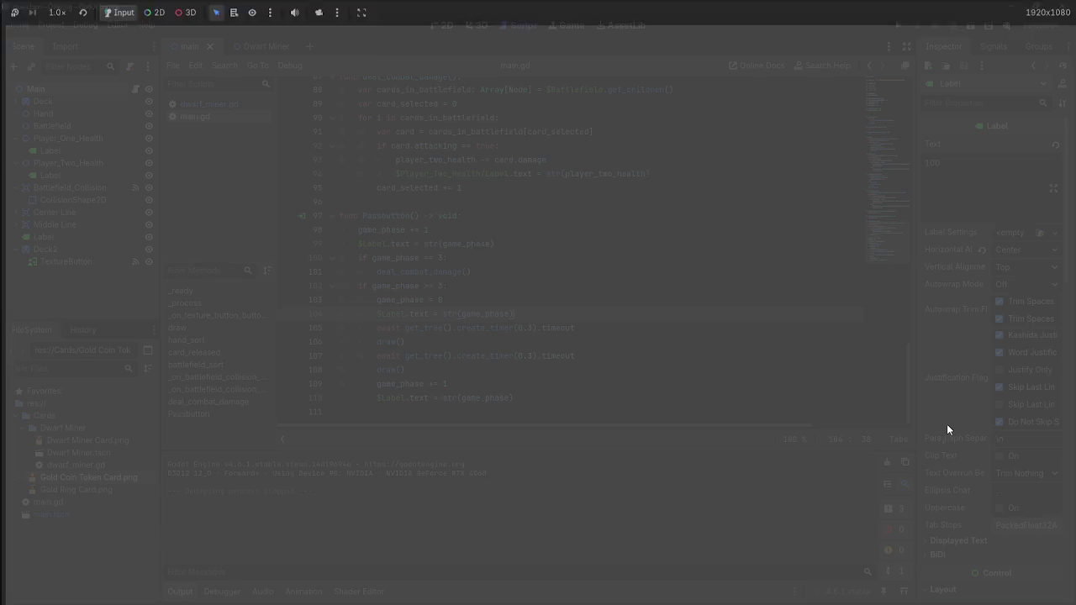
key(F8)
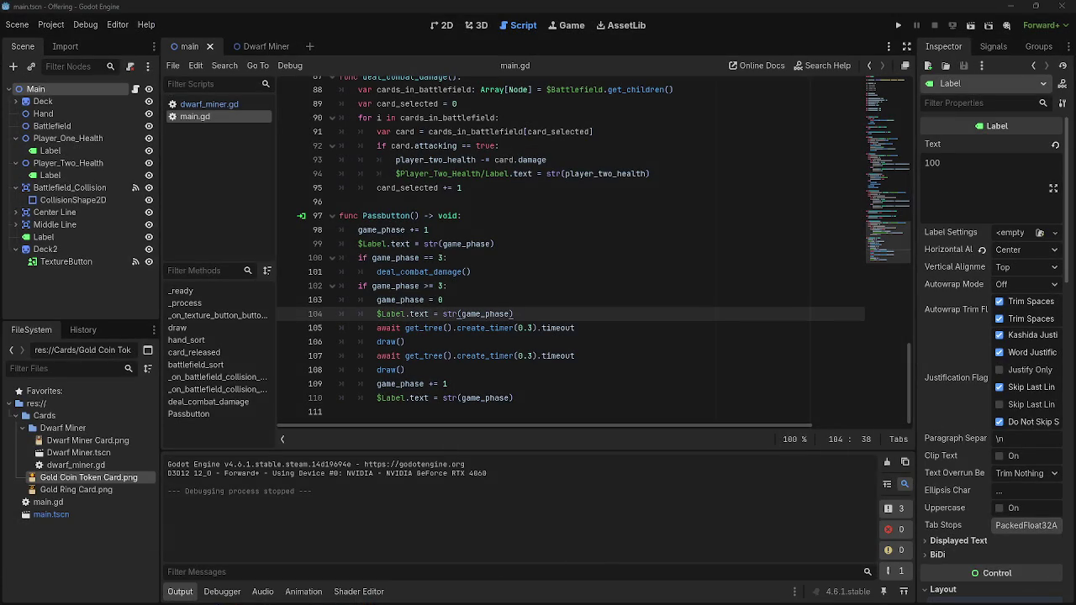
click(538, 399)
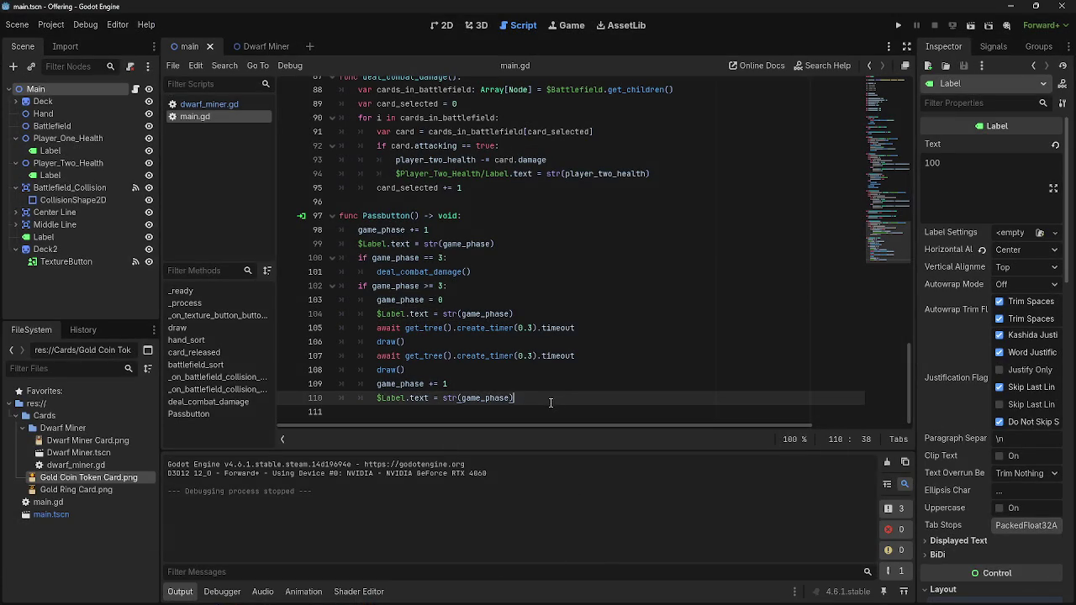
scroll(548, 407, up, 1)
click(898, 25)
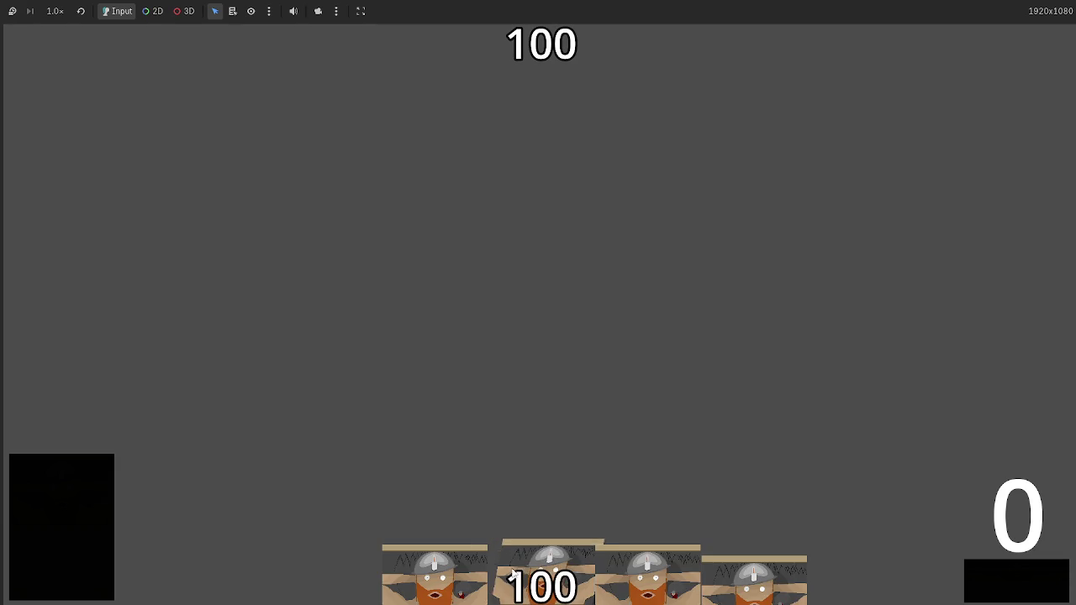
mouse_move(510, 568)
mouse_down()
mouse_move(545, 234)
mouse_move(542, 253)
mouse_up()
drag(538, 525, 533, 285)
drag(544, 548, 524, 331)
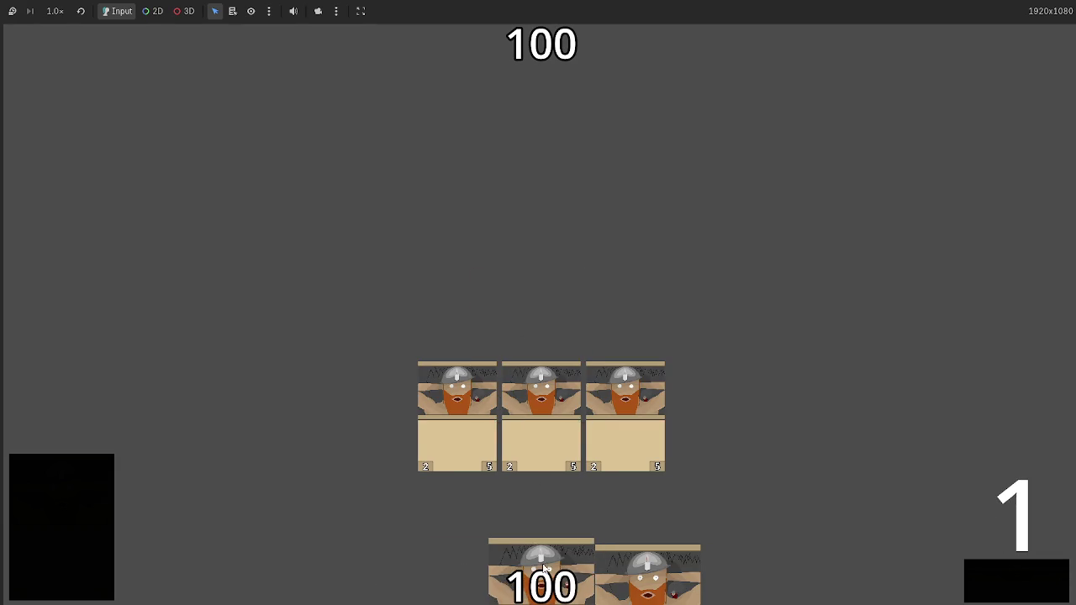
drag(541, 559, 544, 446)
drag(538, 521, 542, 362)
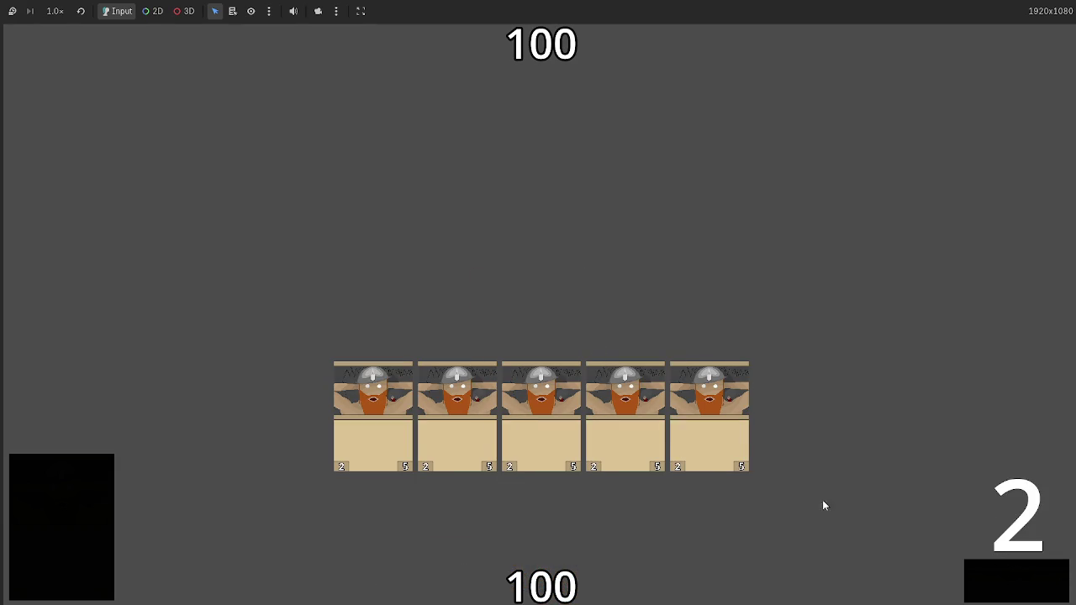
click(997, 572)
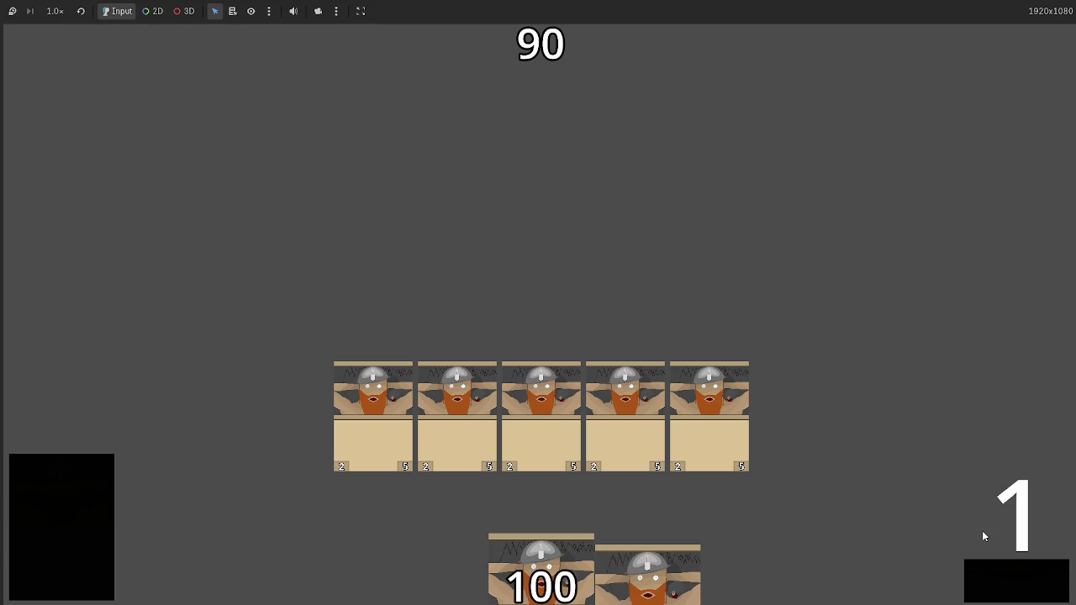
key(F8)
click(448, 300)
click(497, 328)
click(475, 341)
click(439, 363)
drag(439, 363, 372, 300)
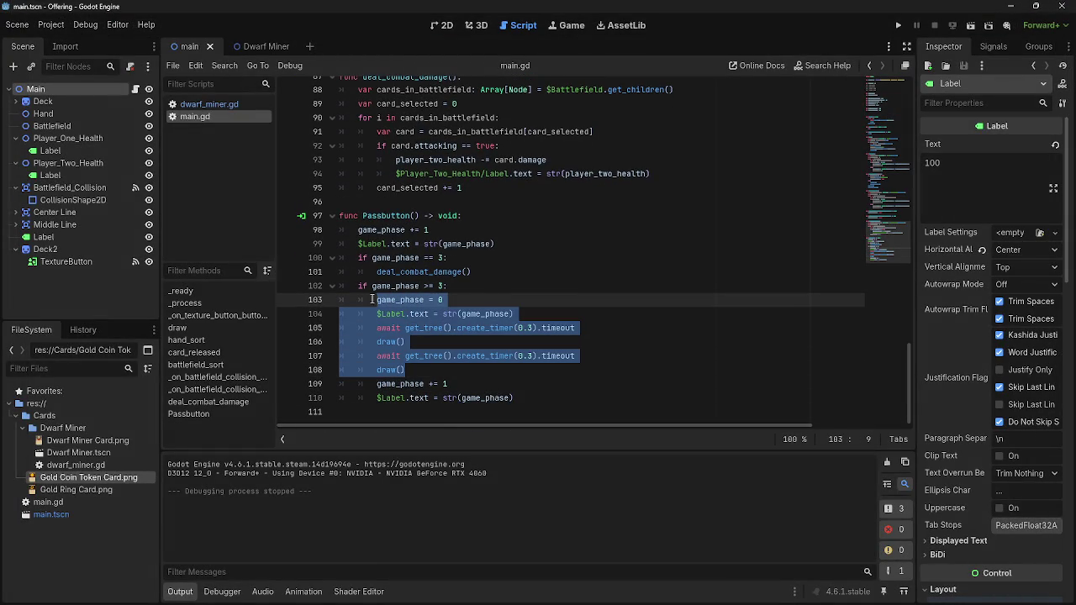
Look over lines 104–108 of the Passbutton code, then run the project again.
click(465, 296)
mouse_move(407, 371)
mouse_down()
mouse_move(382, 368)
mouse_move(375, 314)
mouse_up()
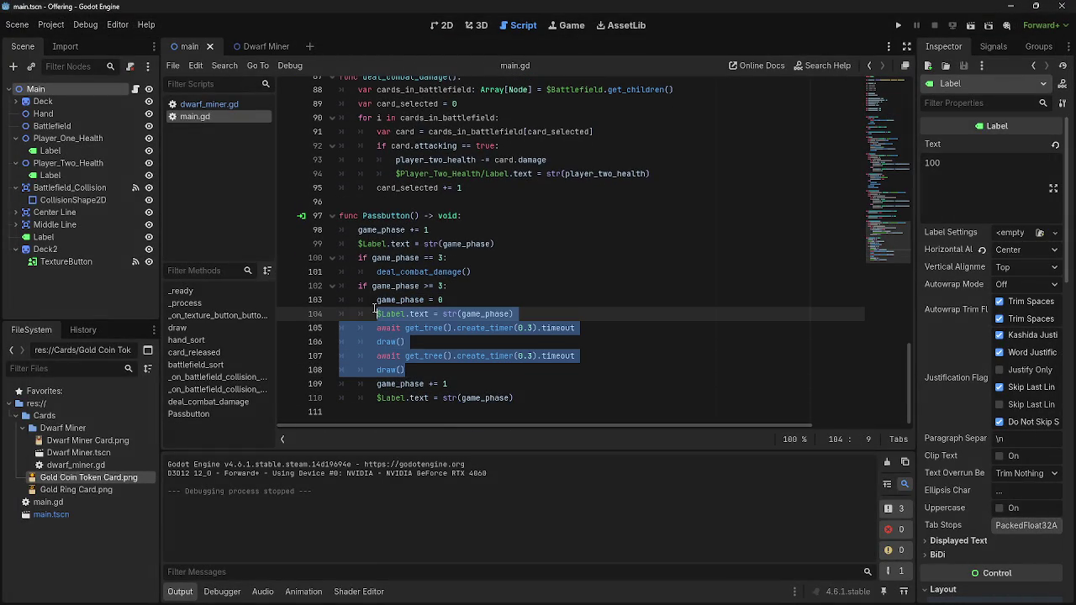
click(456, 302)
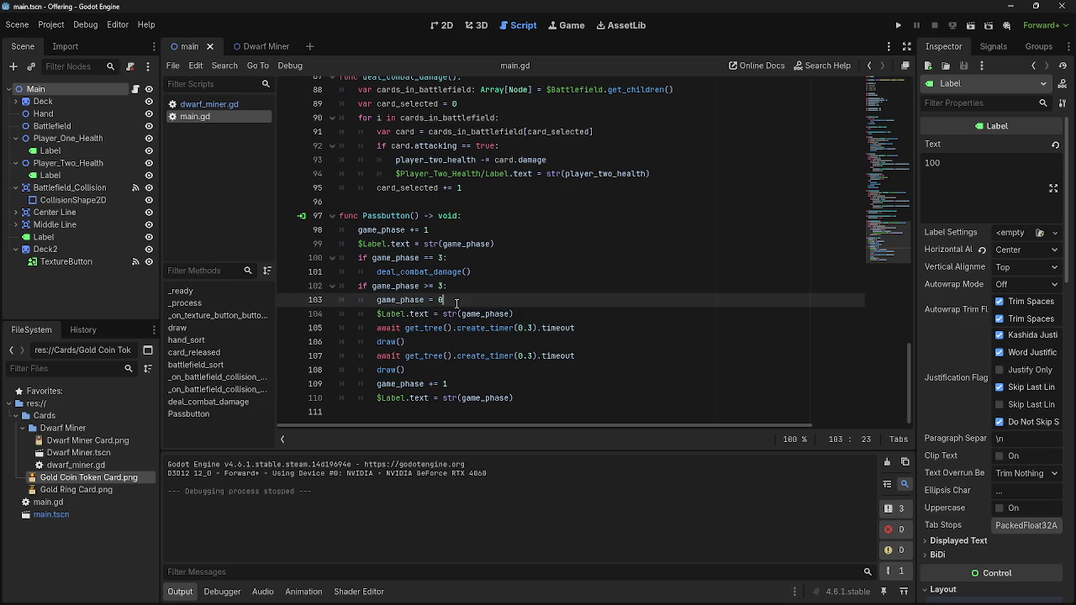
click(541, 397)
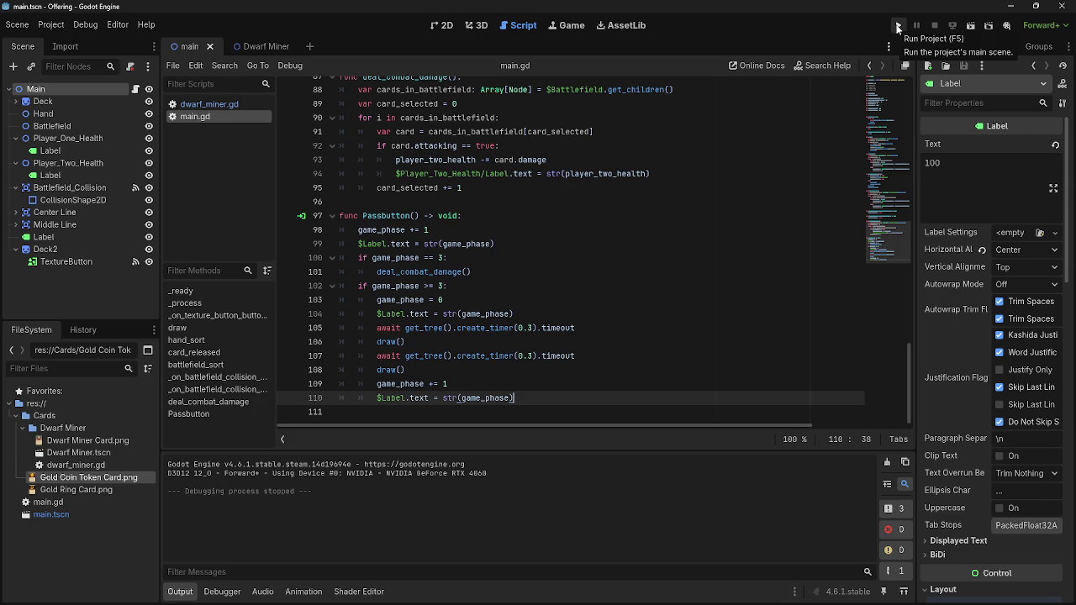
click(898, 28)
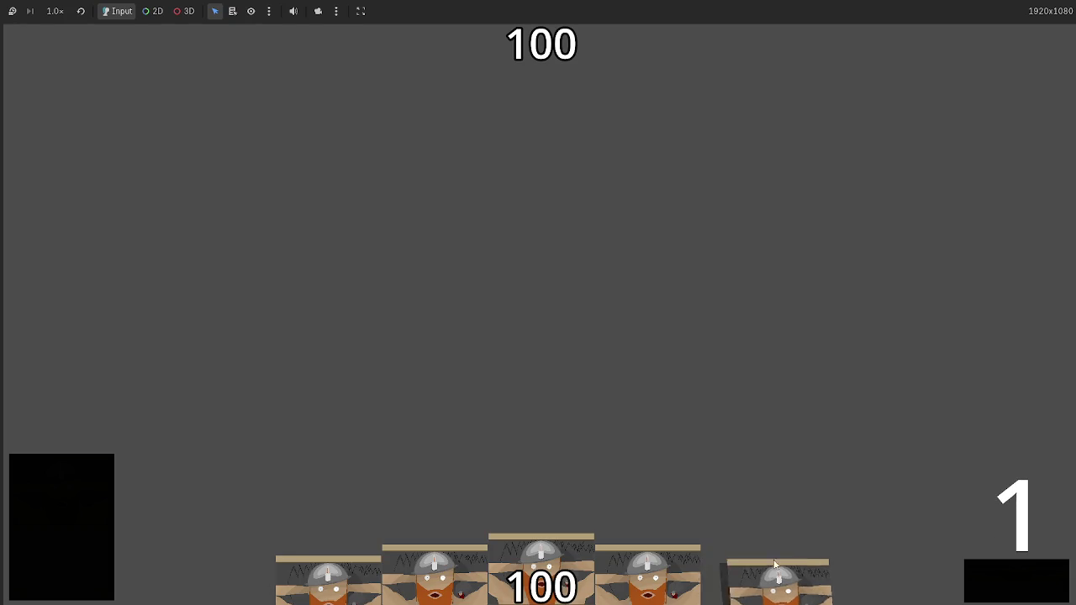
Play five hand cards onto the battlefield, then advance phases and pass so they deal combat damage.
click(757, 580)
click(671, 554)
click(635, 551)
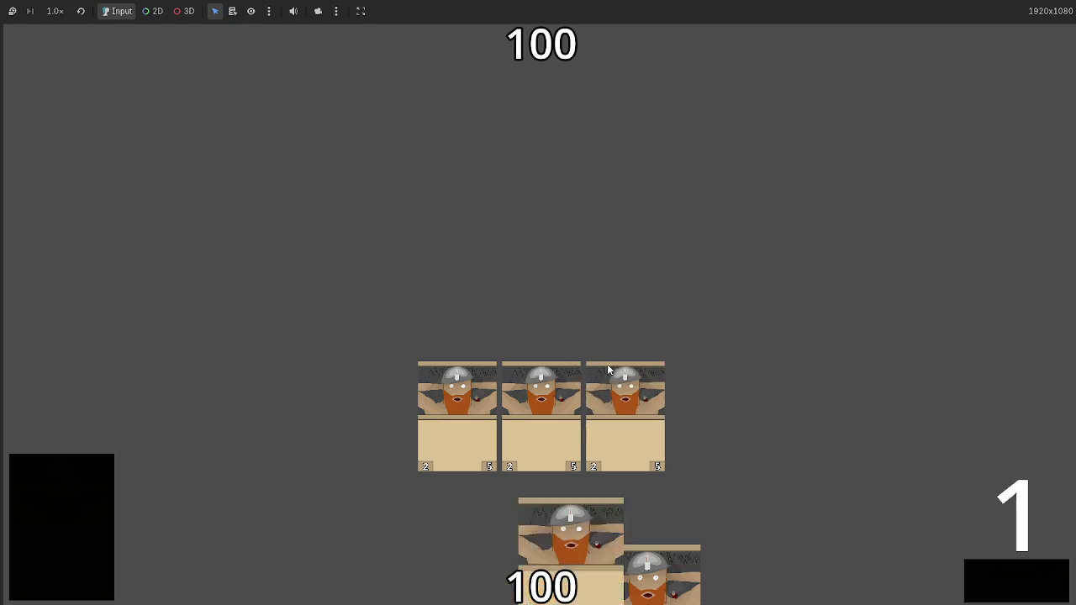
click(596, 552)
click(584, 556)
click(972, 580)
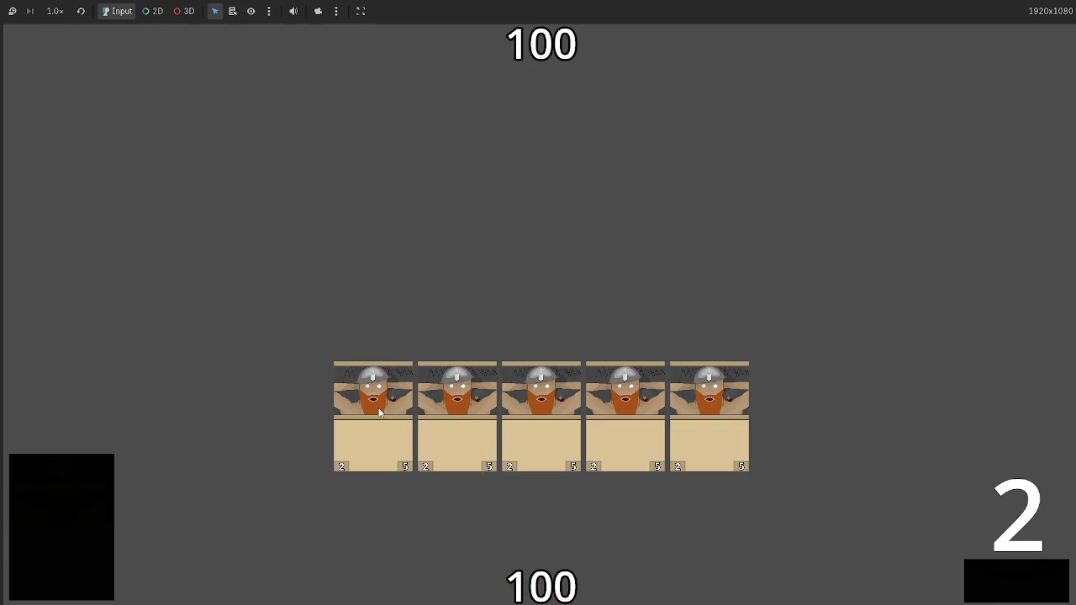
click(1000, 601)
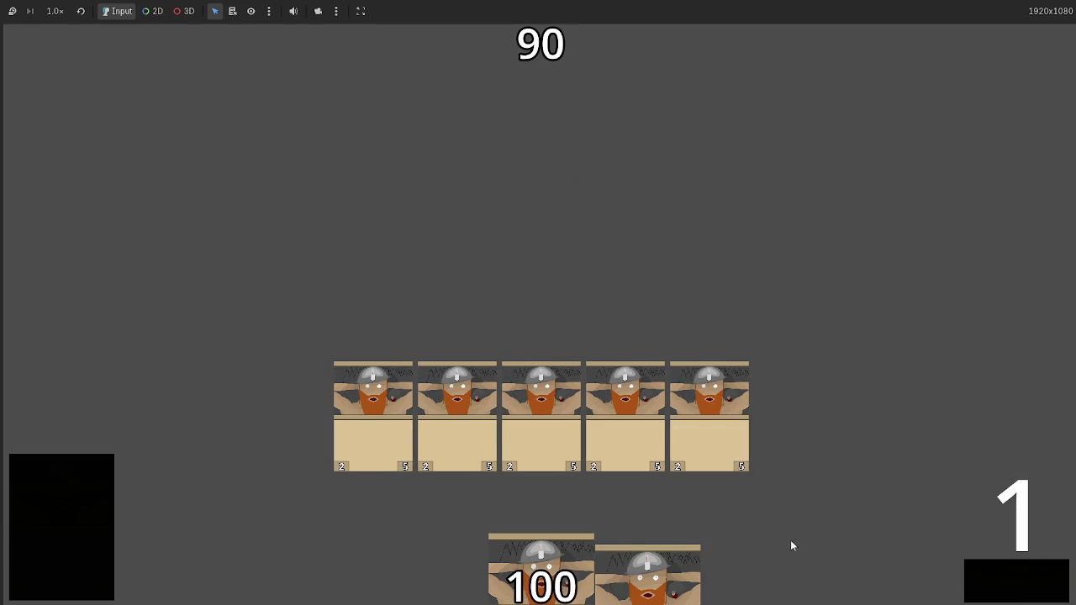
Play three more dealt cards over two turns until opponent health reaches 72, then stop the game.
drag(643, 571, 643, 315)
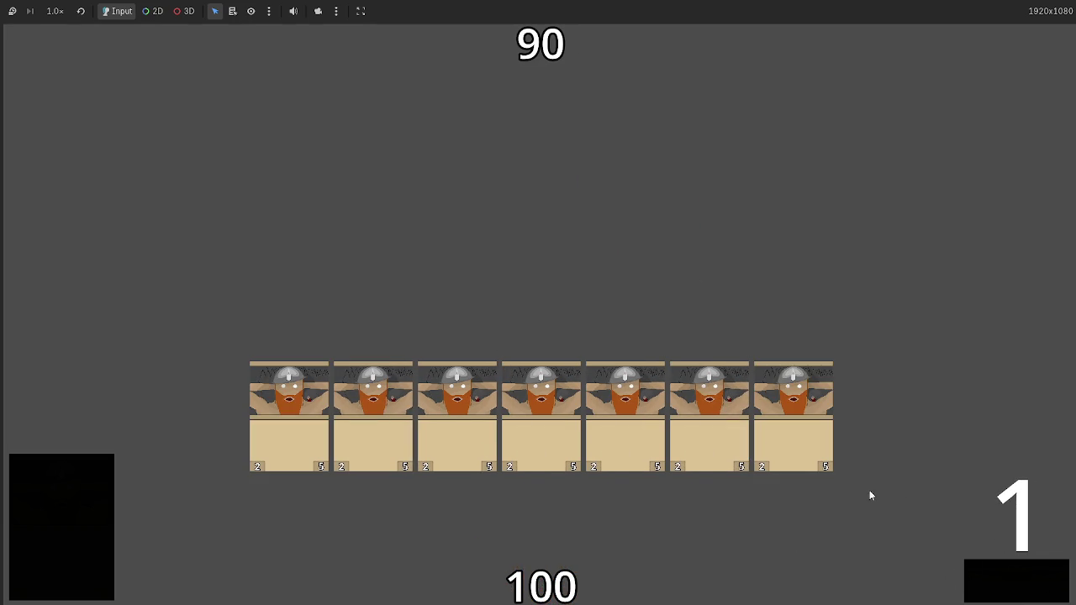
click(994, 572)
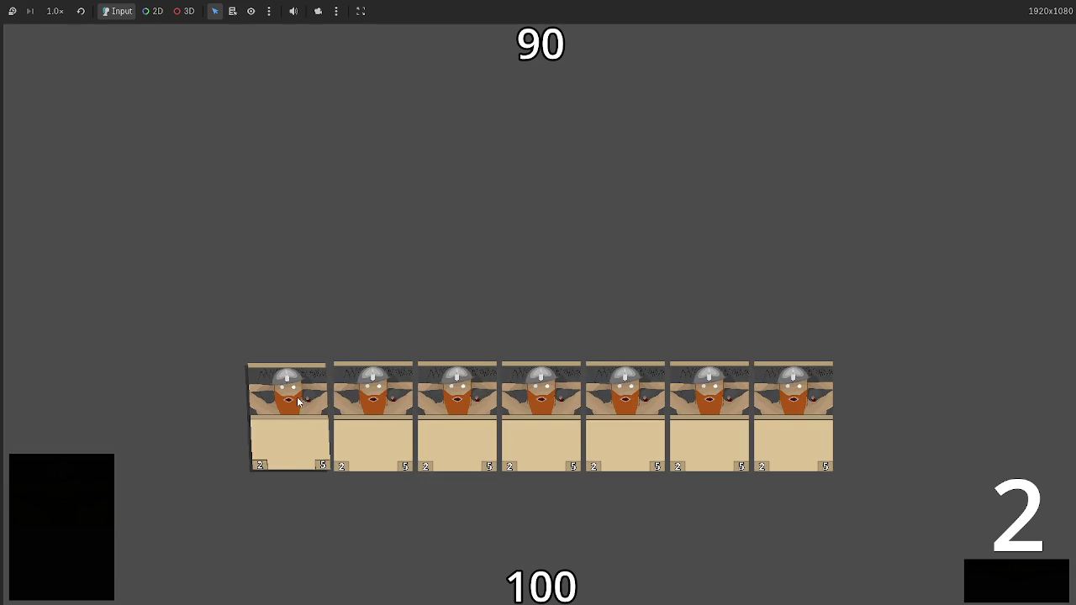
click(1038, 586)
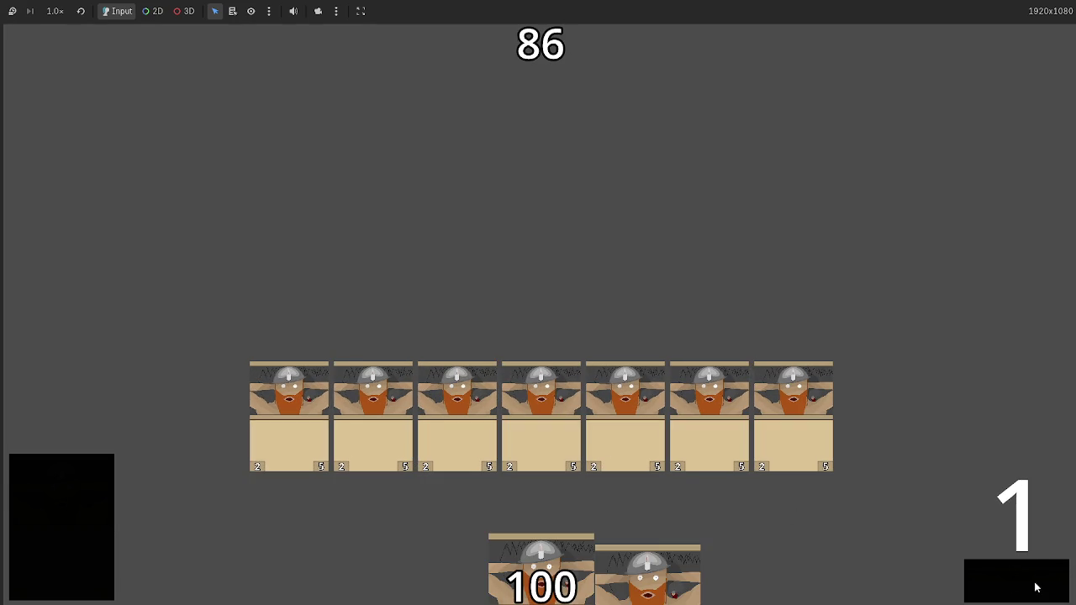
drag(647, 576, 691, 374)
drag(540, 575, 632, 304)
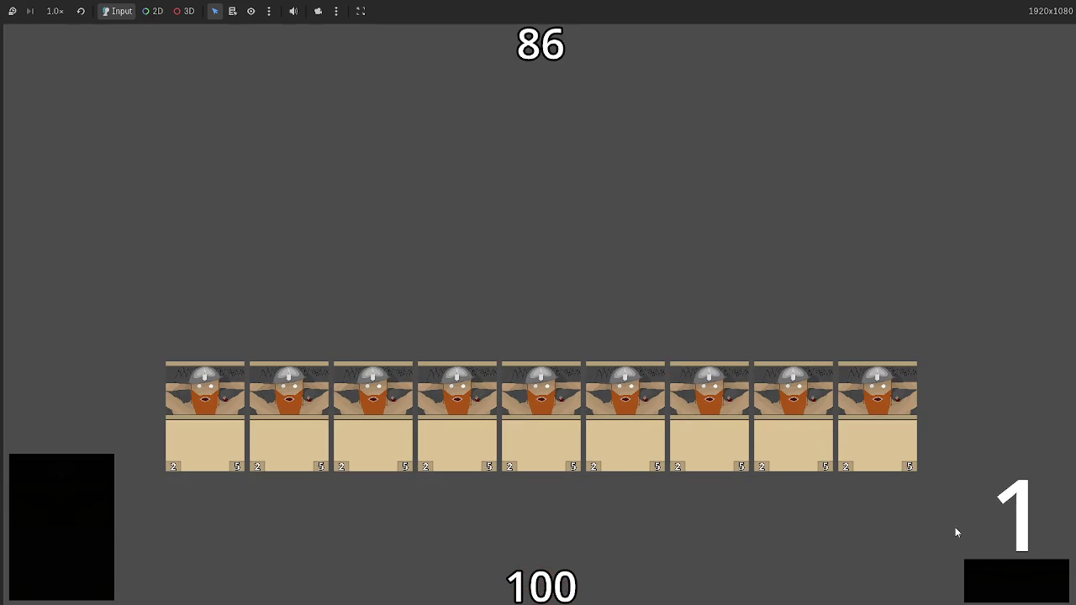
click(996, 572)
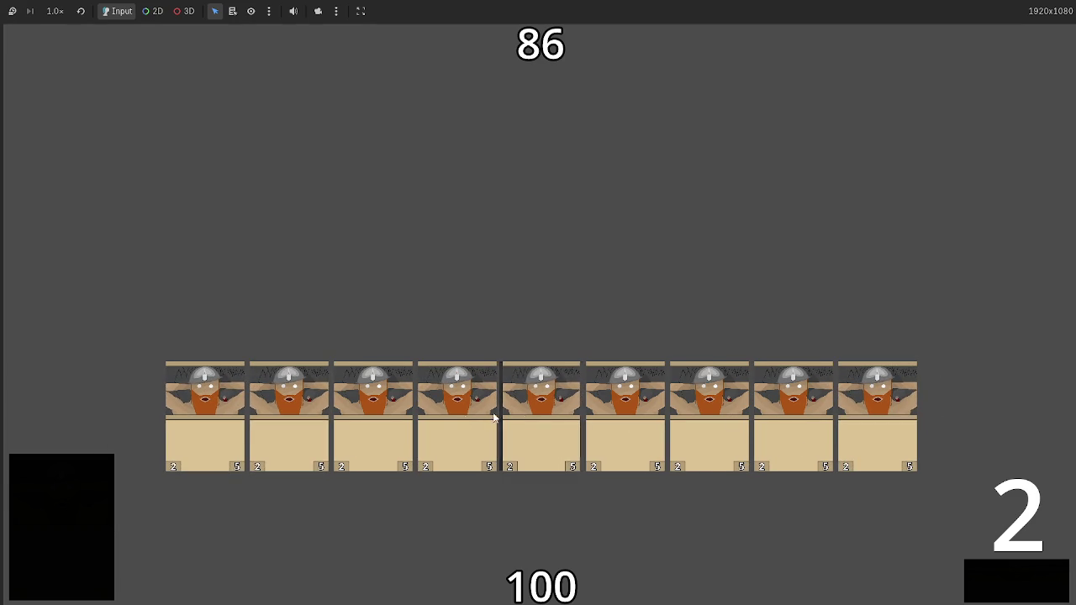
click(1001, 586)
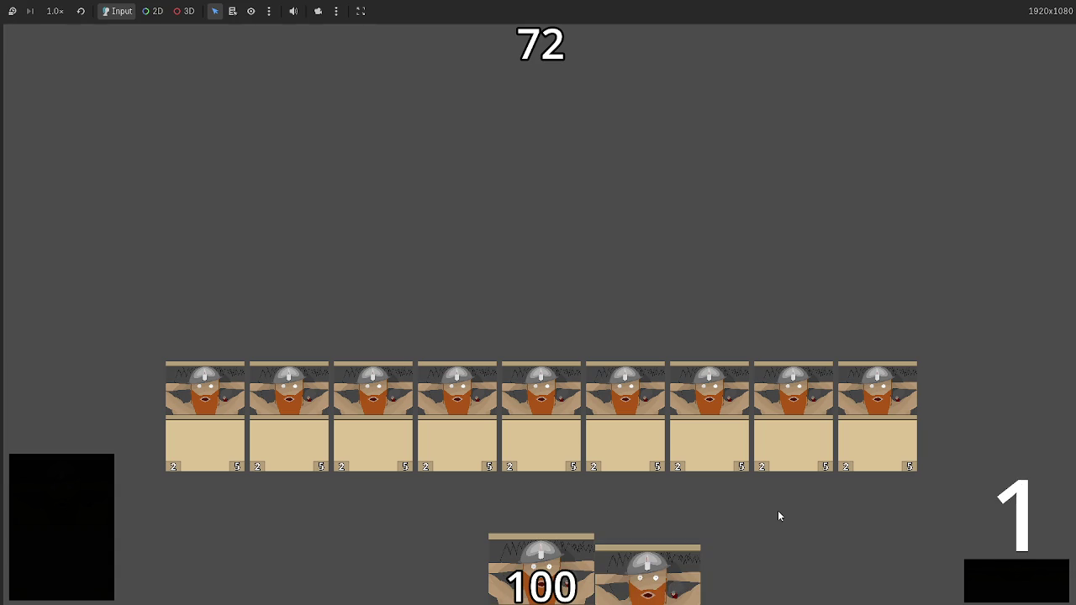
key(F8)
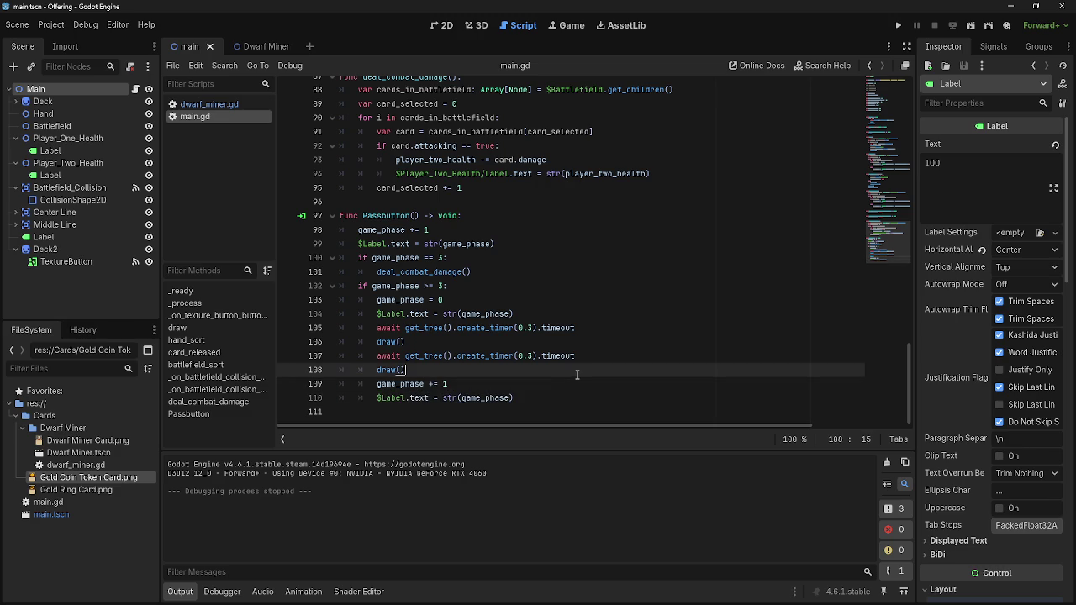
Look over main.gd and dwarf_miner.gd, then relaunch the card game from main.gd.
key(Up)
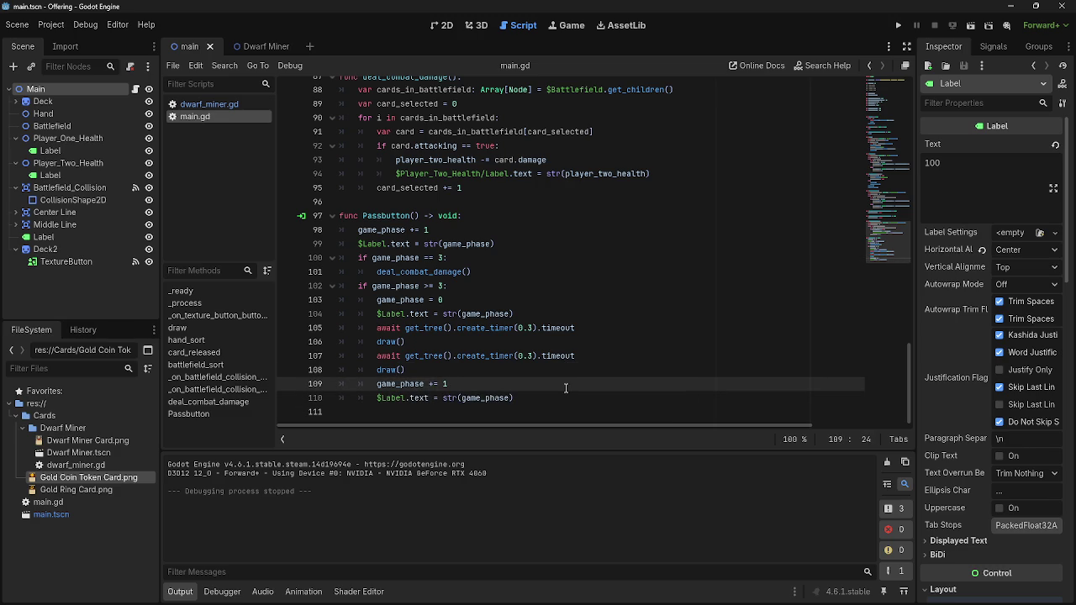
scroll(566, 388, up, 10)
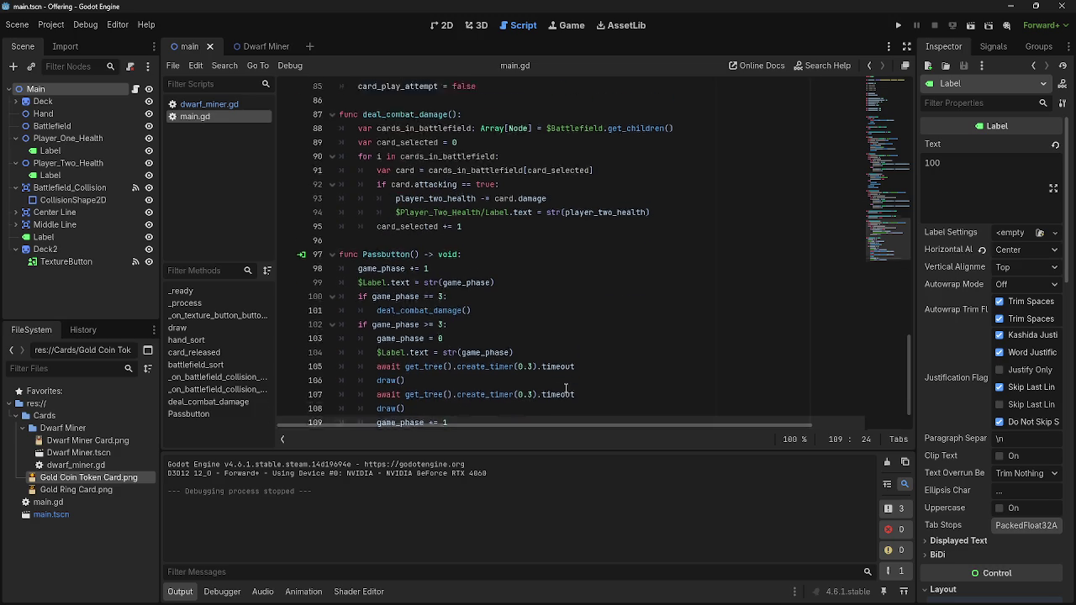
scroll(566, 387, down, 10)
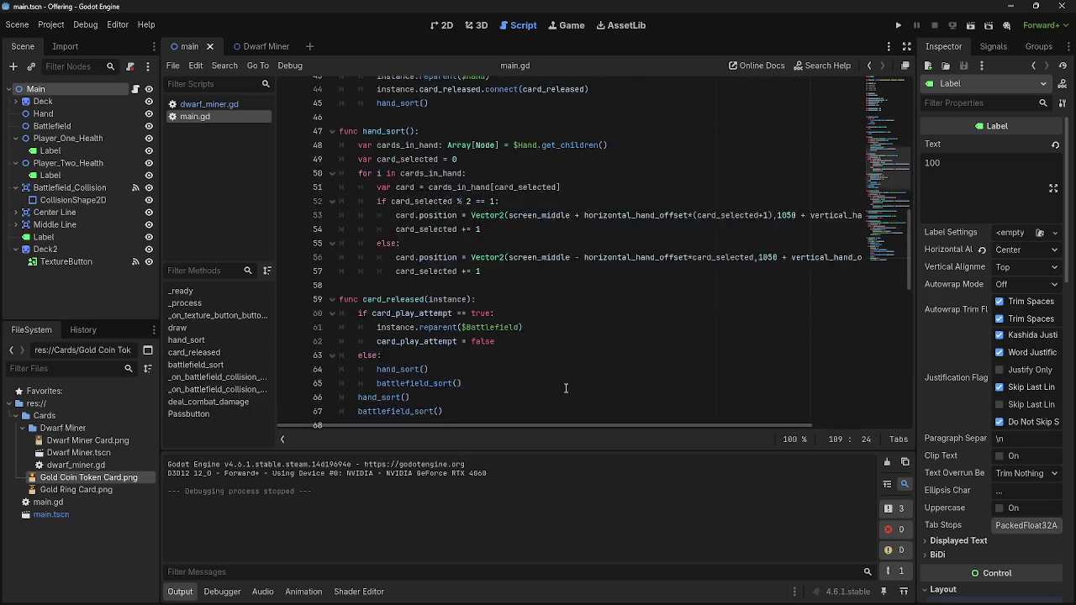
click(220, 104)
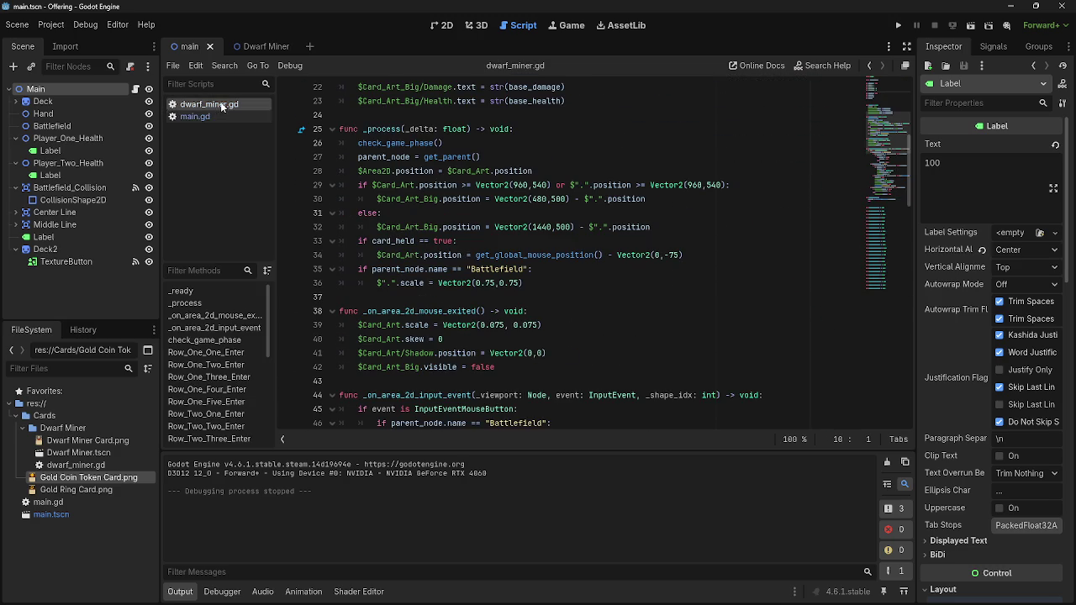
scroll(538, 337, down, 20)
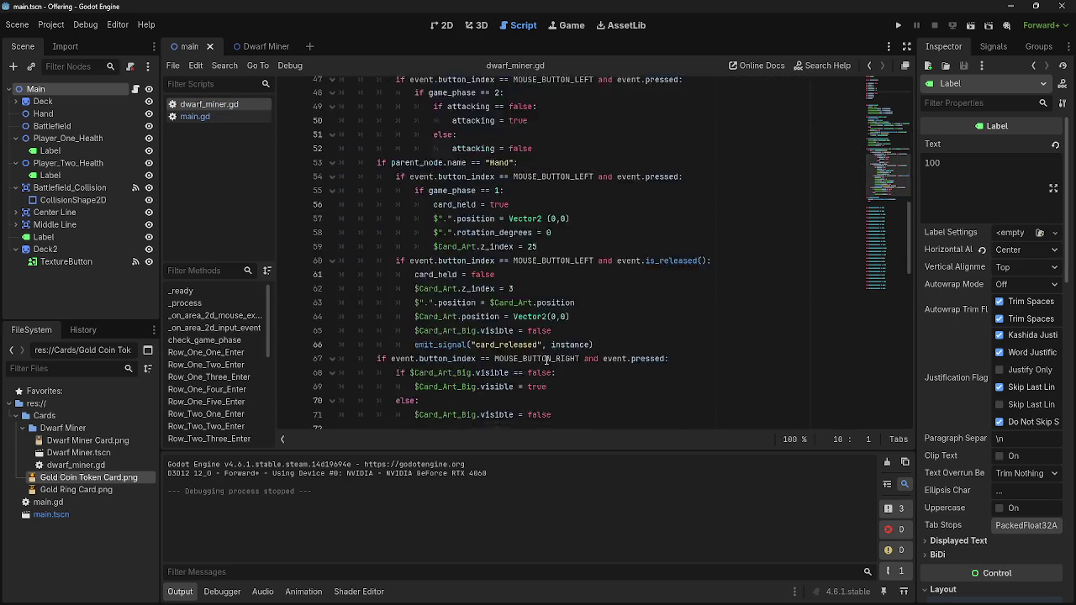
click(195, 116)
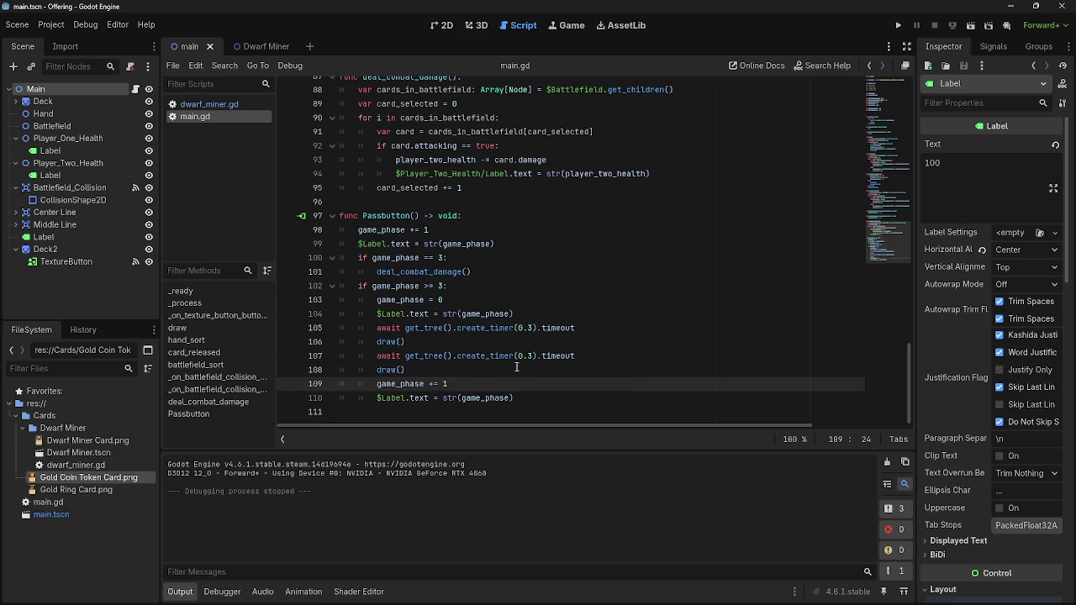
click(898, 25)
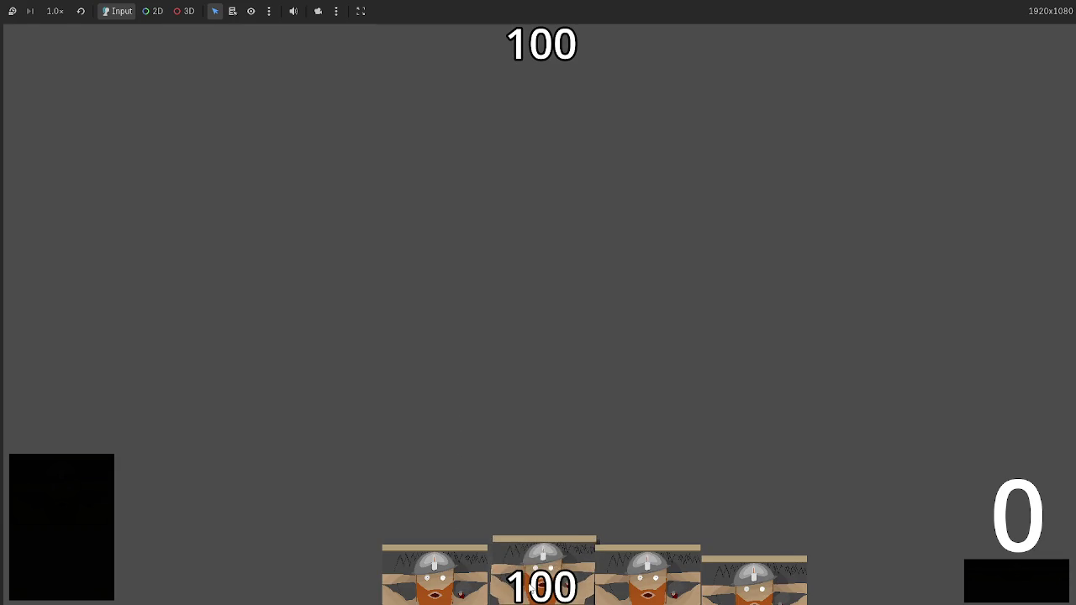
Play a dwarf card and pass to the damage phase, dropping opponent health to 90, then stop.
drag(542, 576, 517, 349)
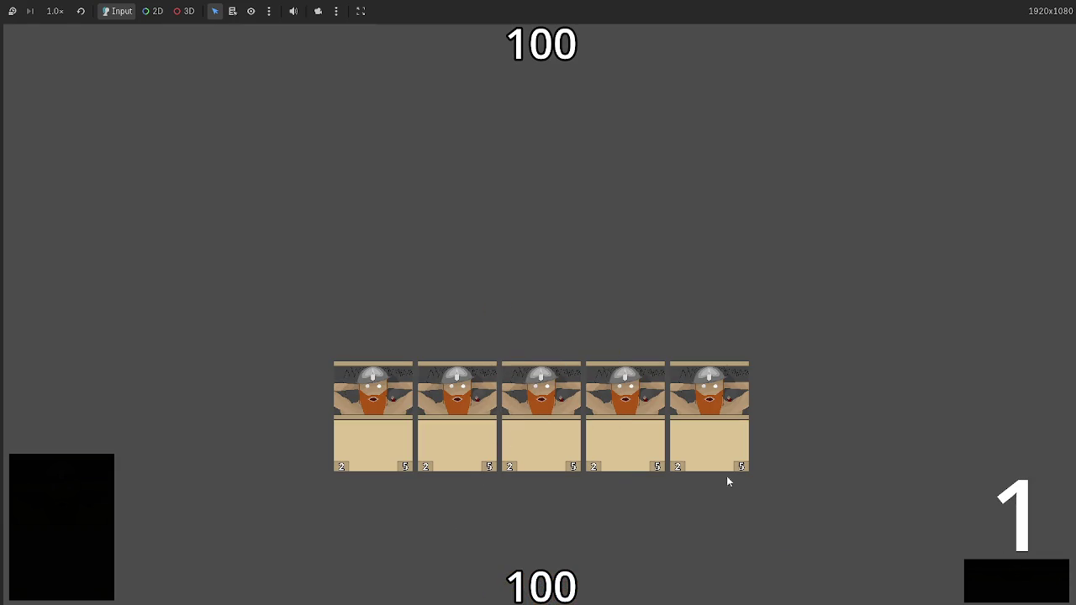
click(995, 580)
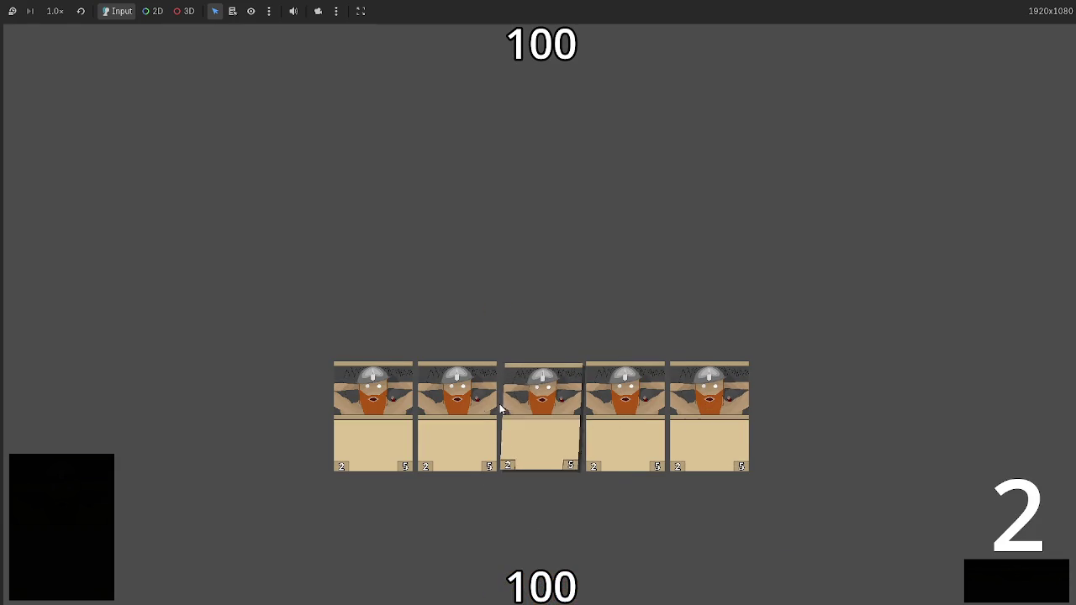
click(1016, 576)
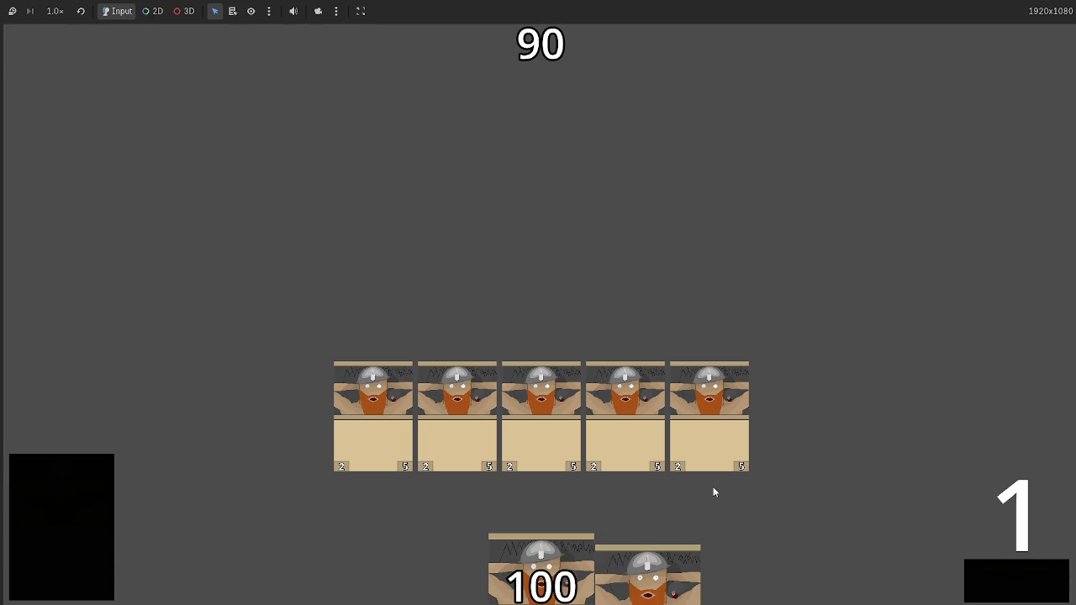
key(F8)
Select card_play_attempt in main.gd to see where it is used.
scroll(504, 233, up, 10)
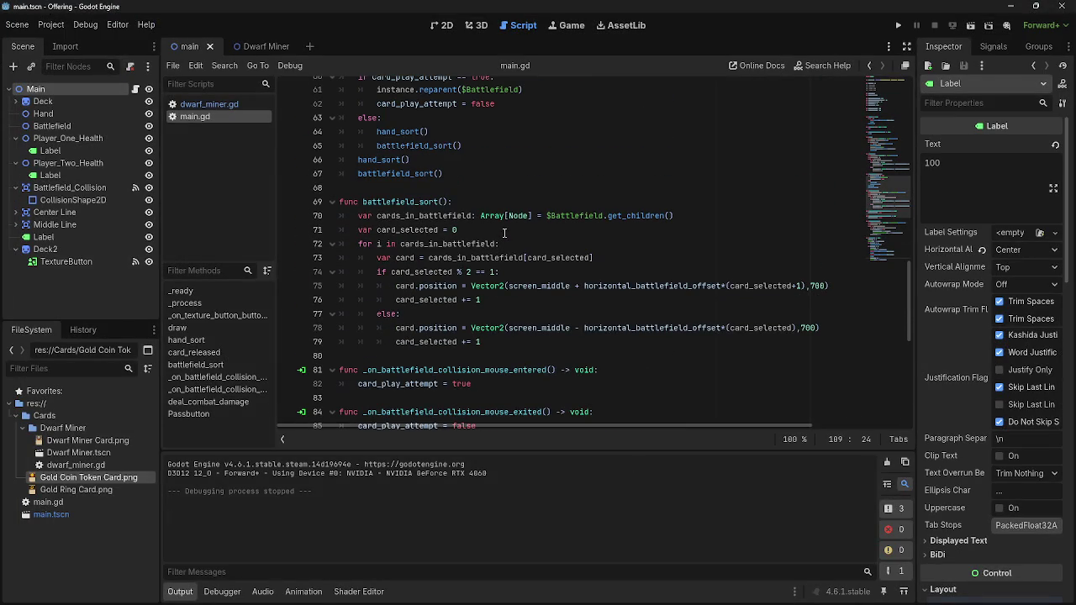
scroll(504, 233, down, 5)
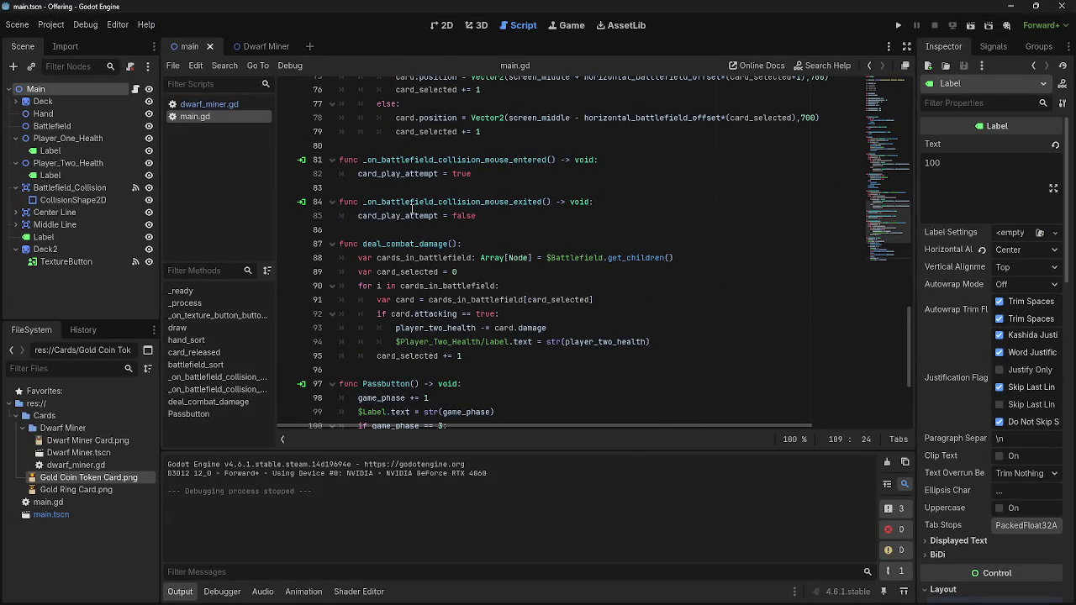
double_click(396, 214)
scroll(563, 270, down, 4)
scroll(561, 269, up, 15)
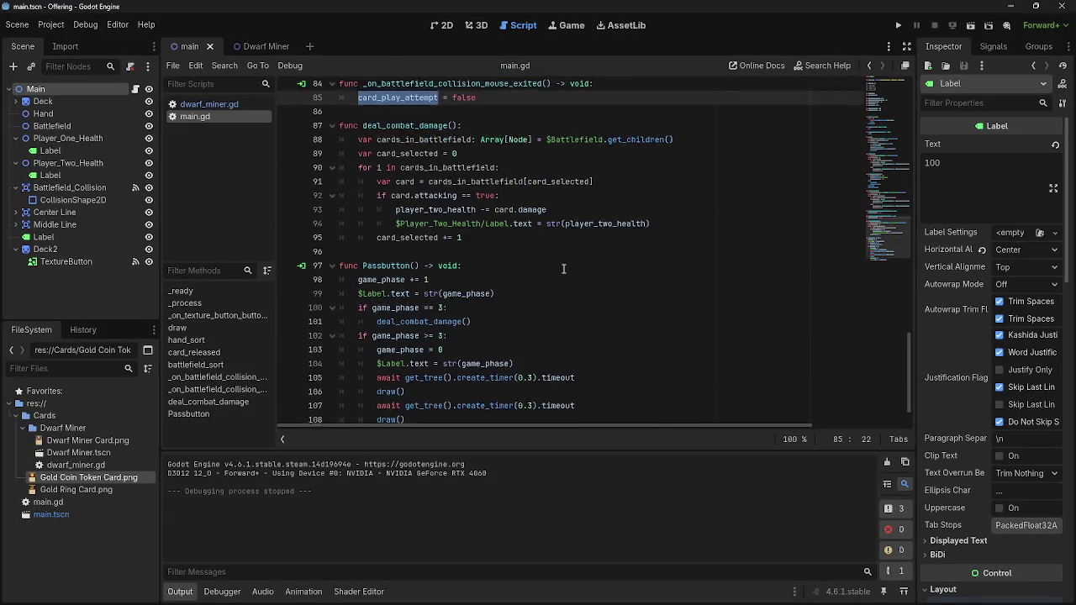
scroll(559, 268, down, 1)
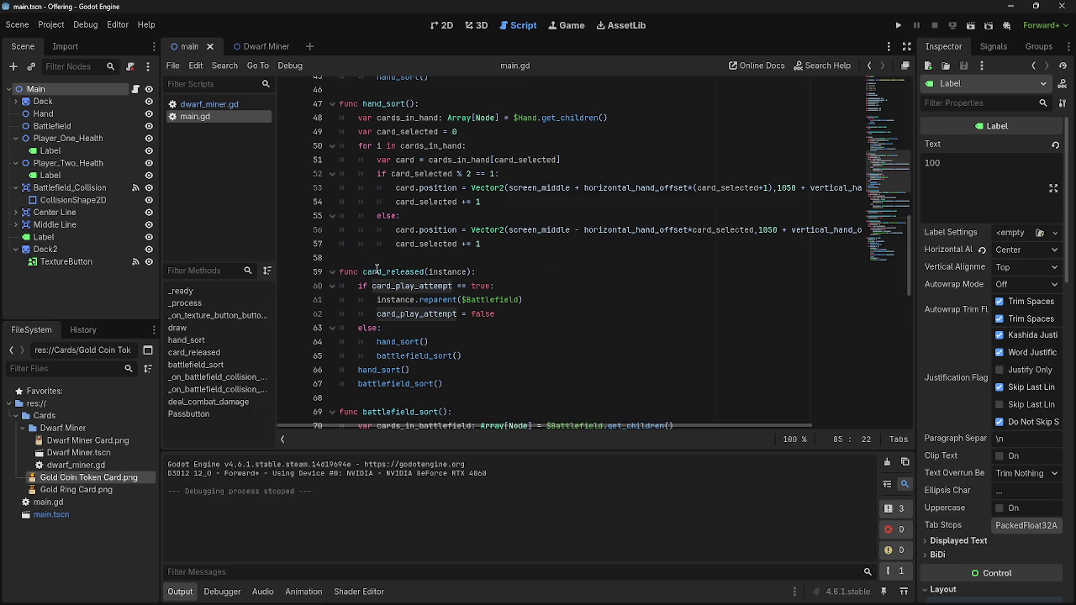
Delete card_released's else branch (hand_sort, battlefield_sort) on lines 63–65 and rerun the game.
click(376, 269)
click(566, 295)
click(558, 312)
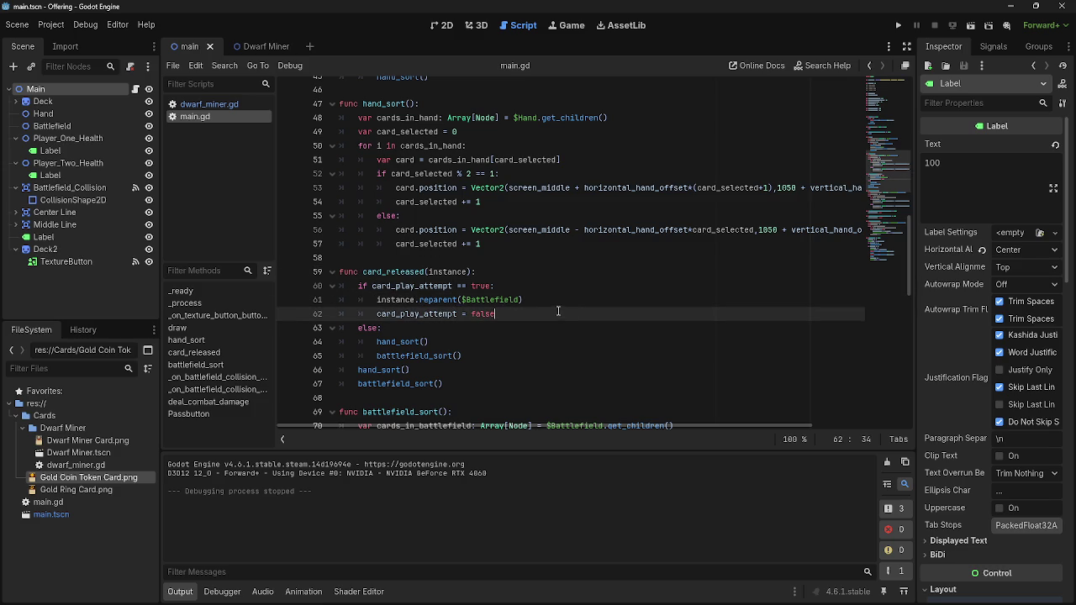
click(547, 328)
click(540, 342)
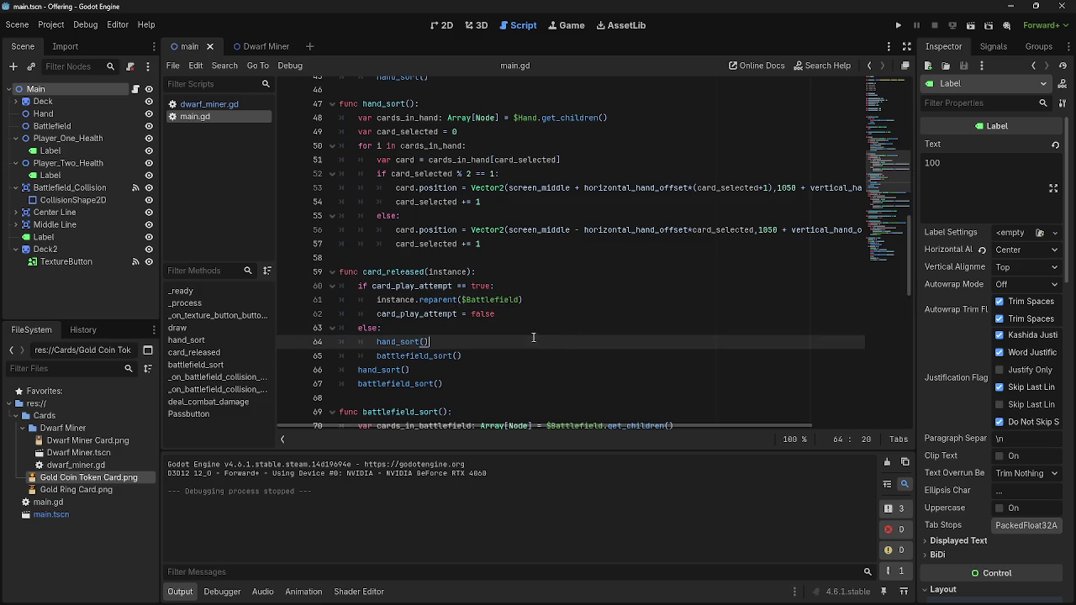
click(525, 354)
click(514, 351)
click(513, 348)
click(514, 354)
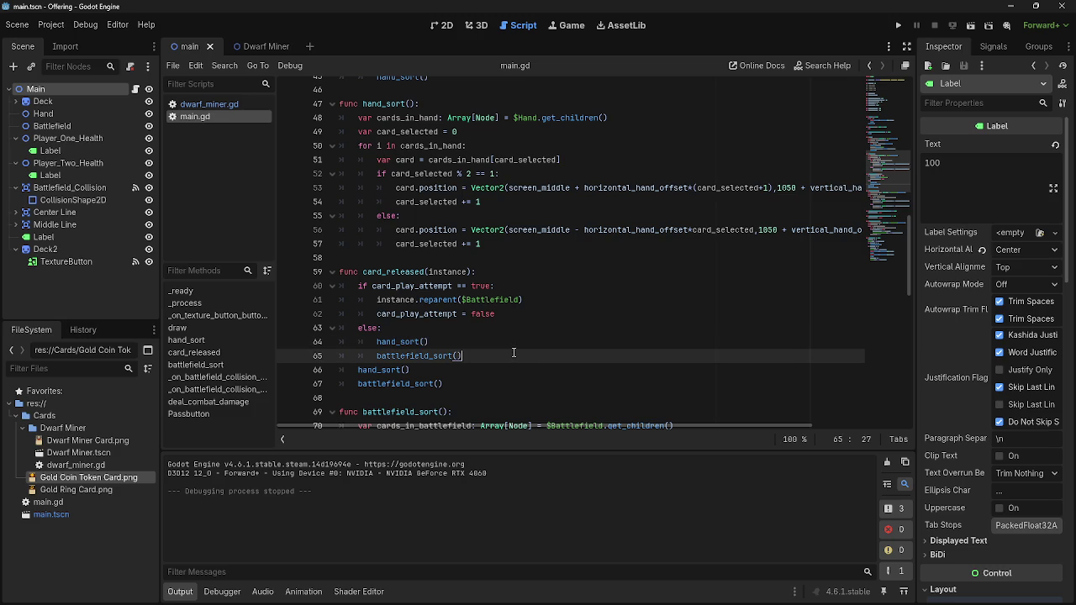
mouse_move(513, 353)
mouse_down()
mouse_move(378, 342)
mouse_move(357, 328)
mouse_up()
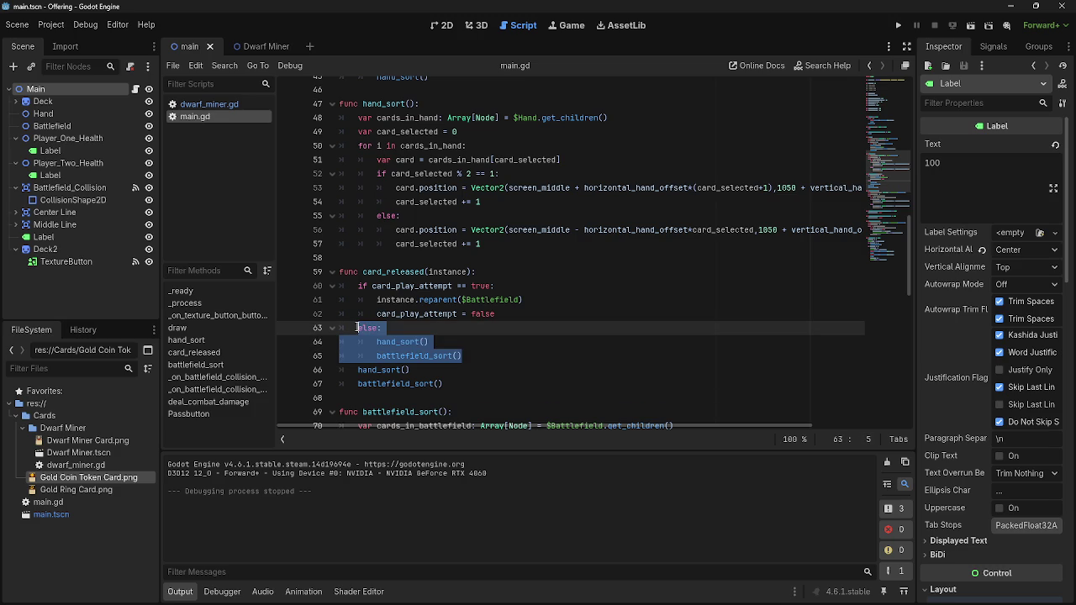
key(BackSpace)
key(BackSpace)
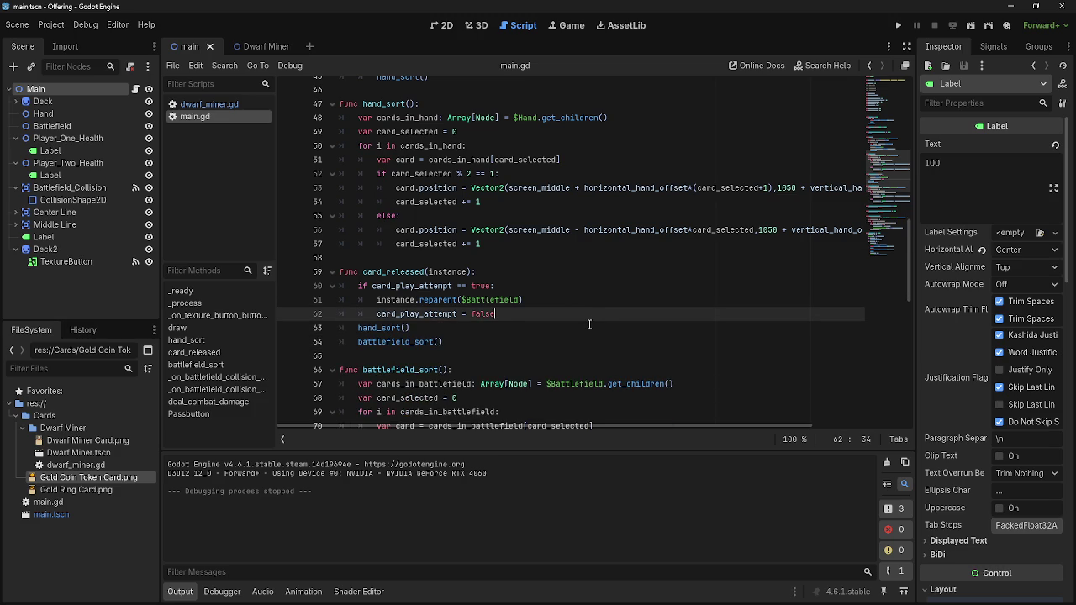
click(898, 26)
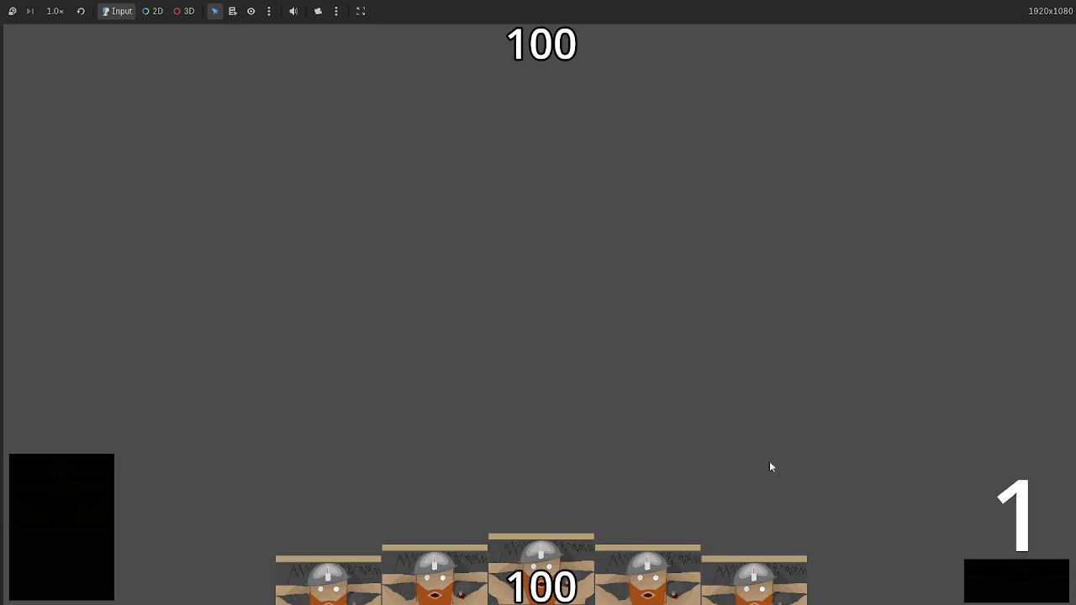
Drag four dwarf cards from the hand into a centred battlefield row, then stop with F8.
drag(652, 530, 706, 320)
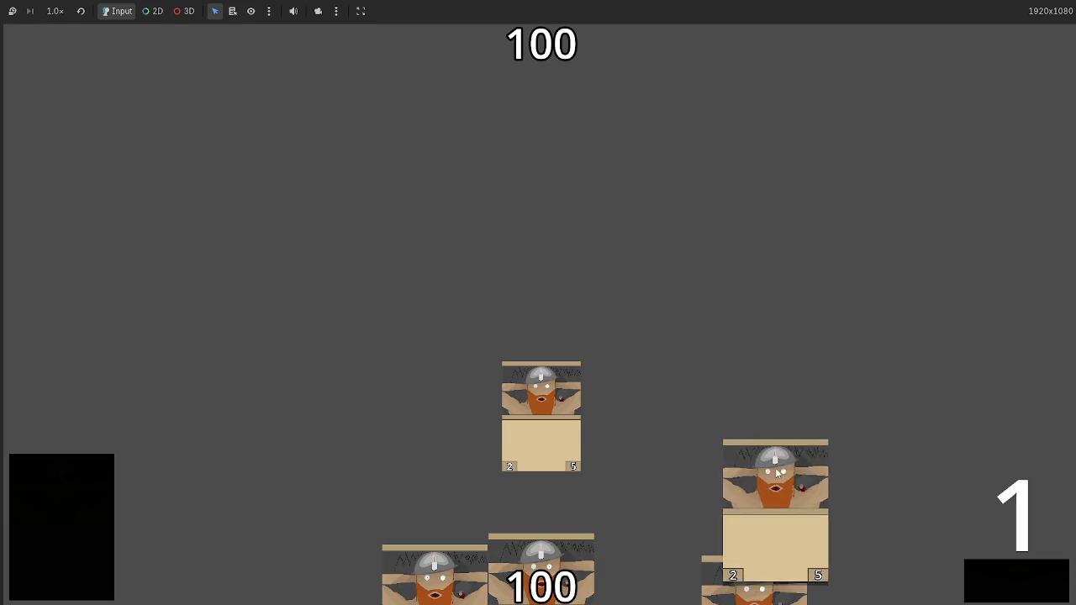
mouse_move(713, 565)
mouse_down()
mouse_move(786, 310)
mouse_move(757, 353)
mouse_up()
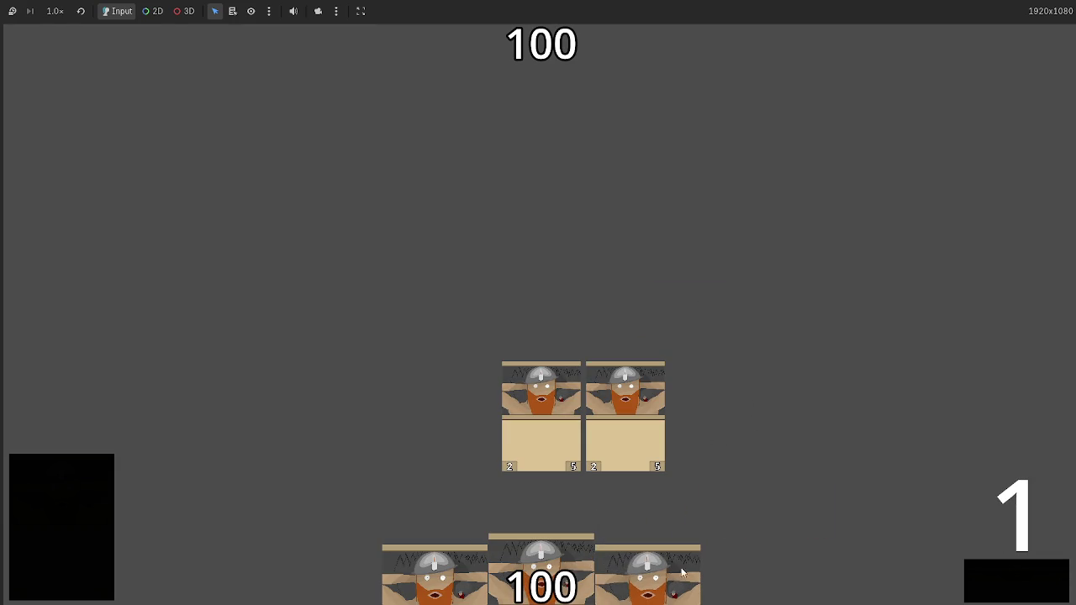
drag(814, 531, 723, 420)
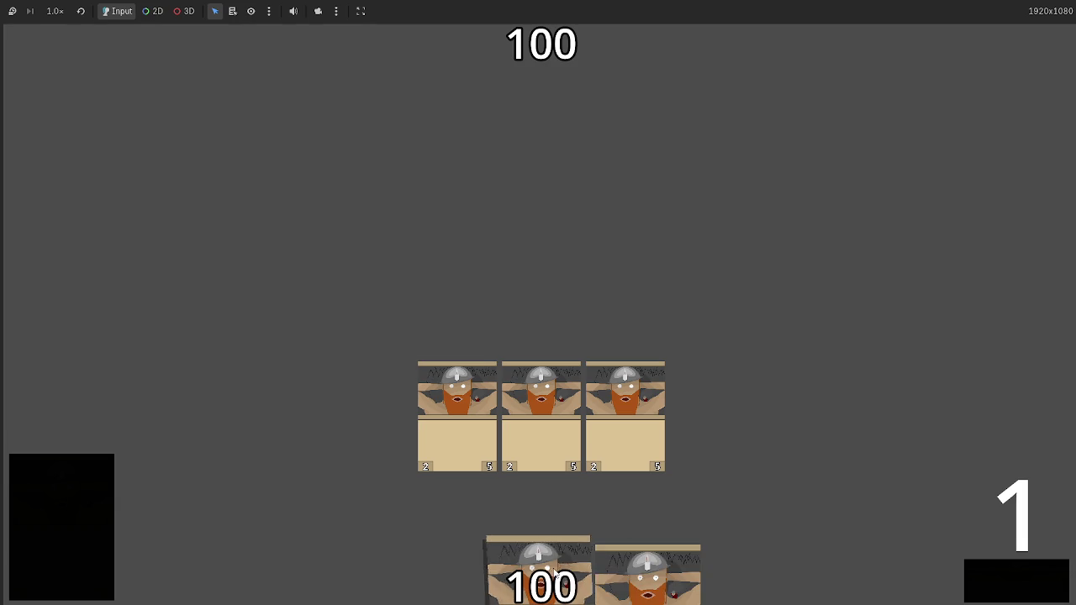
drag(647, 559, 697, 483)
drag(647, 571, 502, 336)
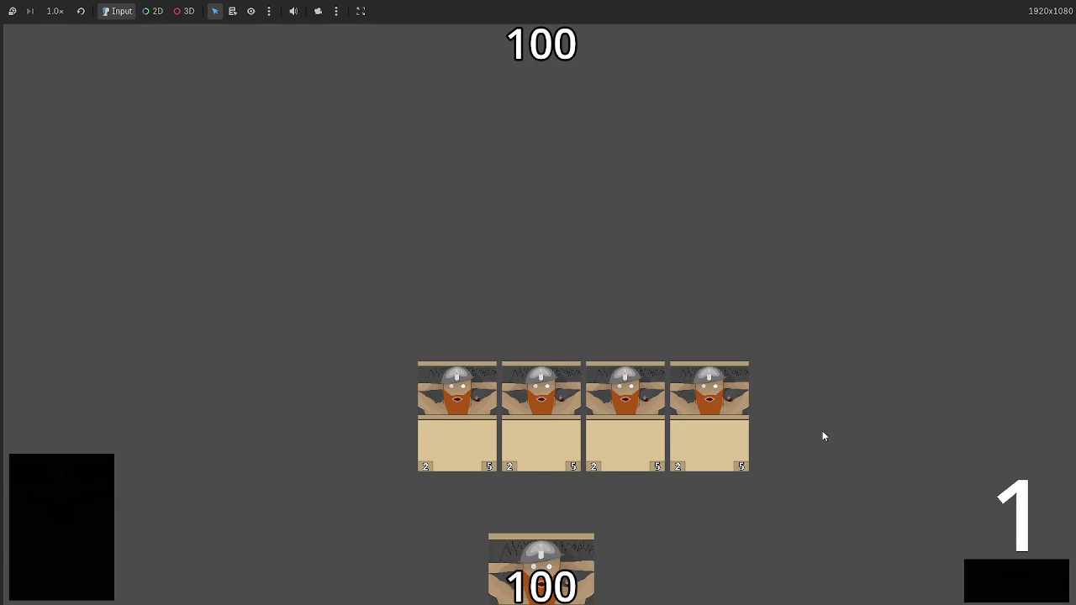
key(F8)
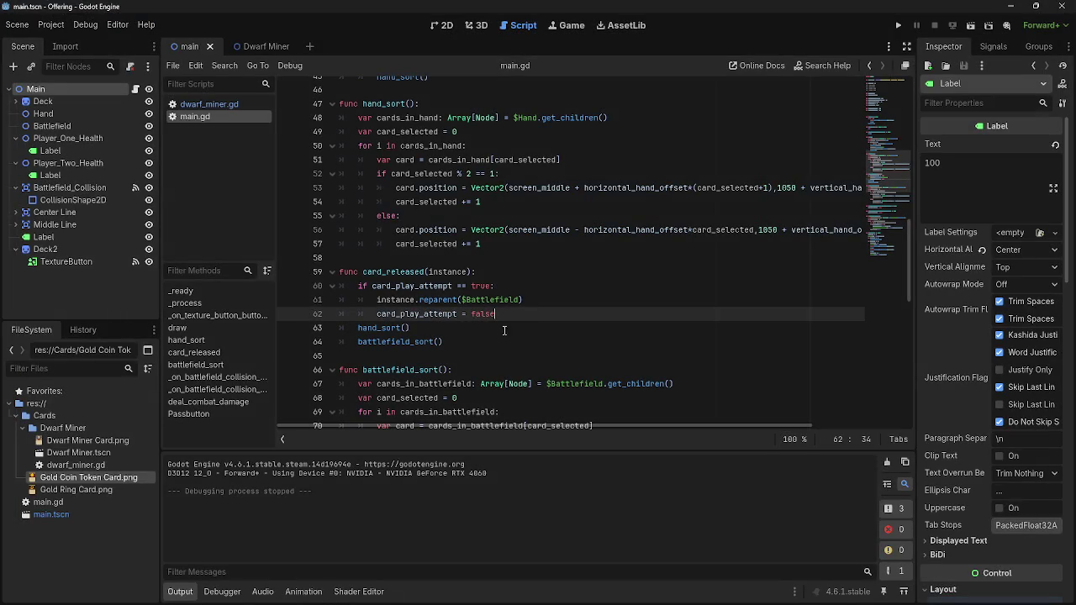
Scroll main.gd, open the Dwarf Miner scene tab, and return to the script scrolled to the top.
scroll(530, 340, down, 3)
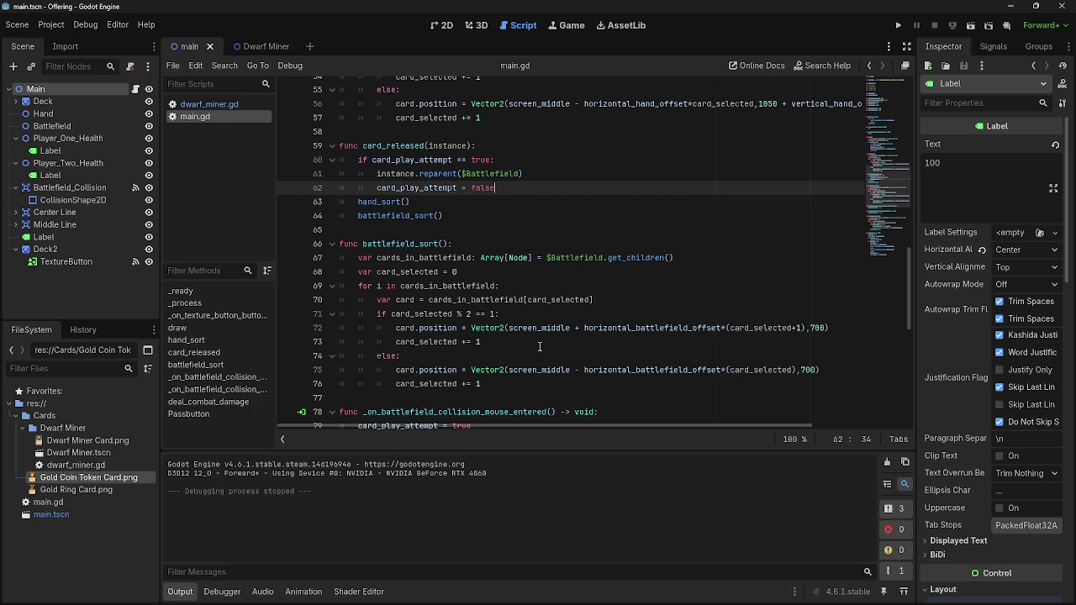
scroll(535, 337, down, 8)
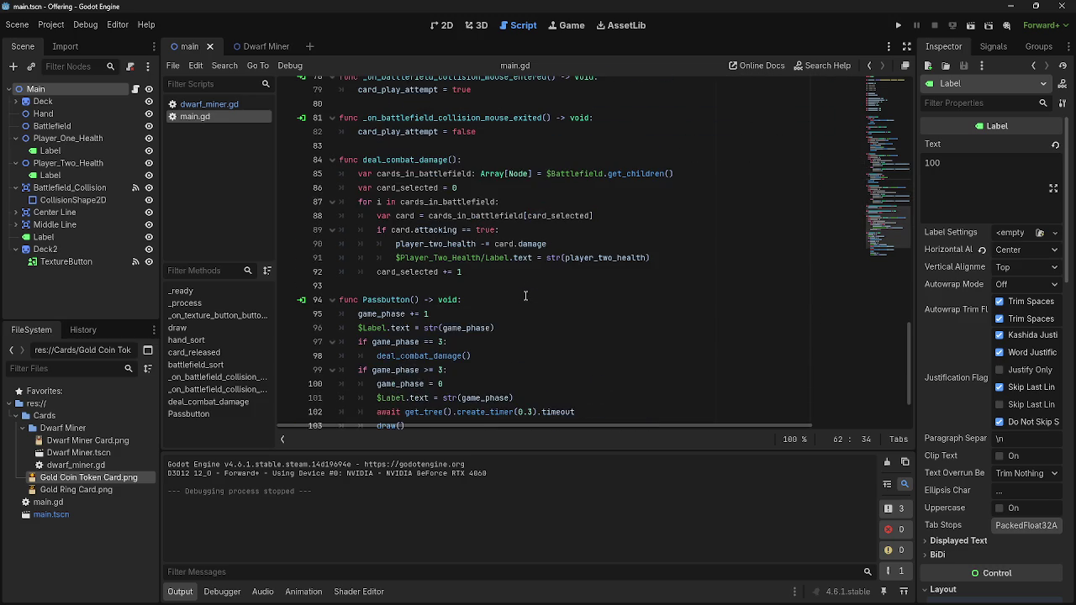
scroll(525, 296, down, 2)
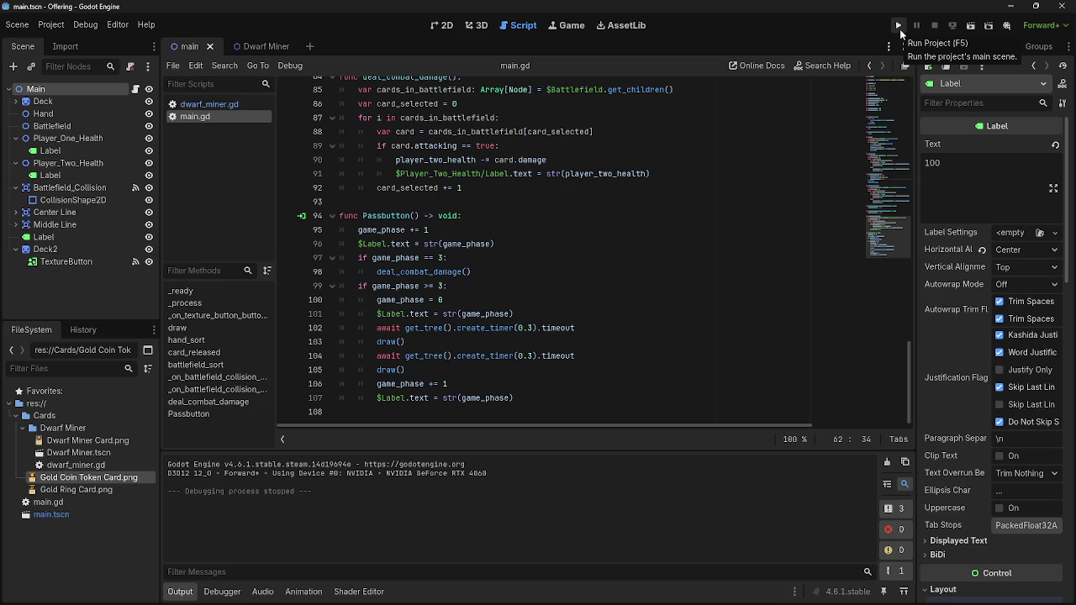
click(441, 26)
click(476, 26)
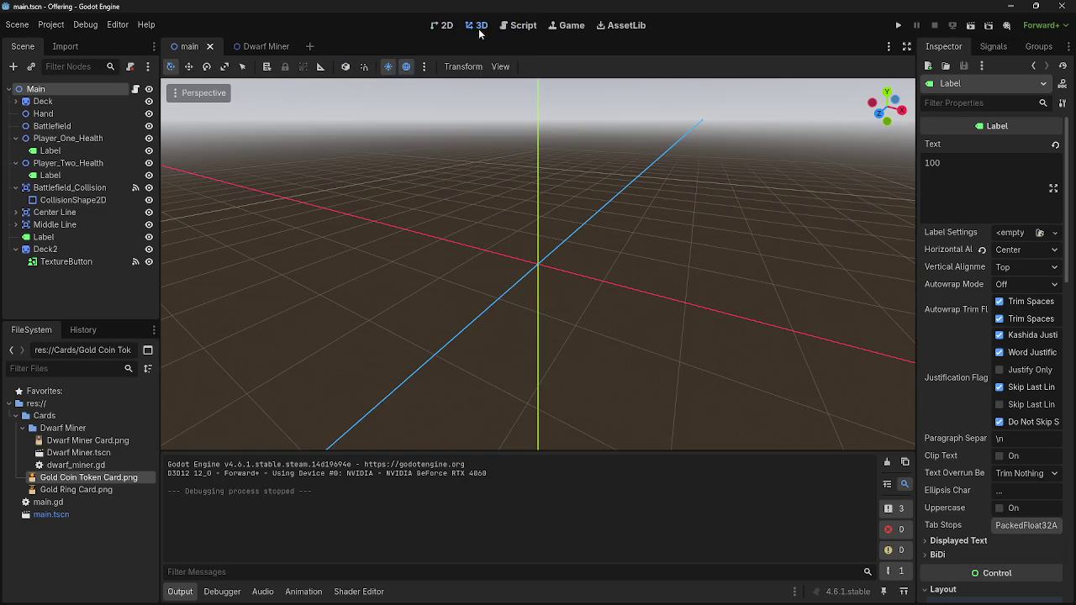
click(290, 47)
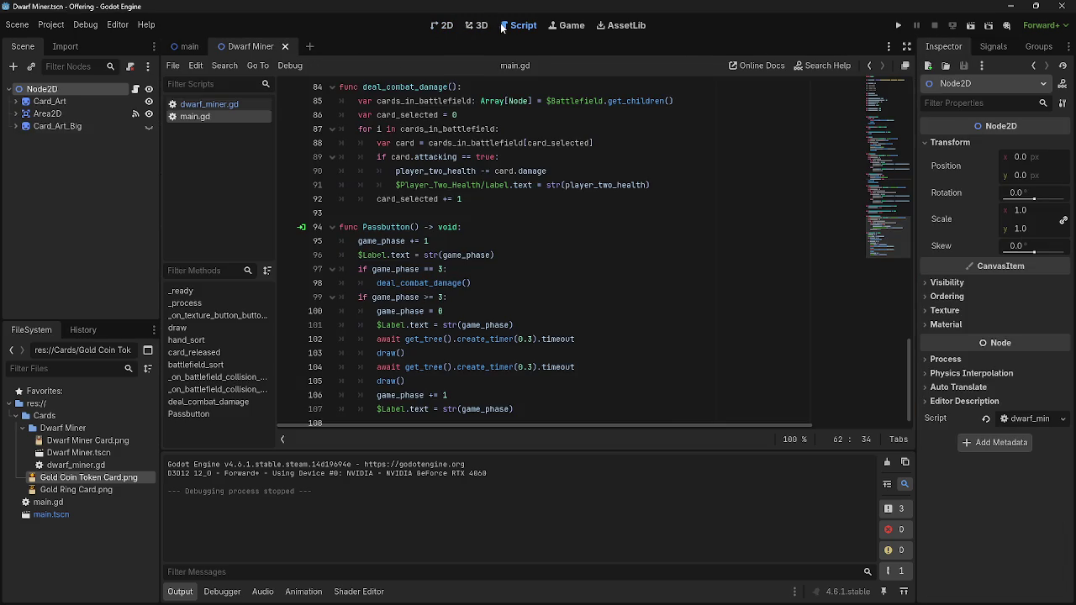
click(505, 27)
scroll(533, 197, up, 18)
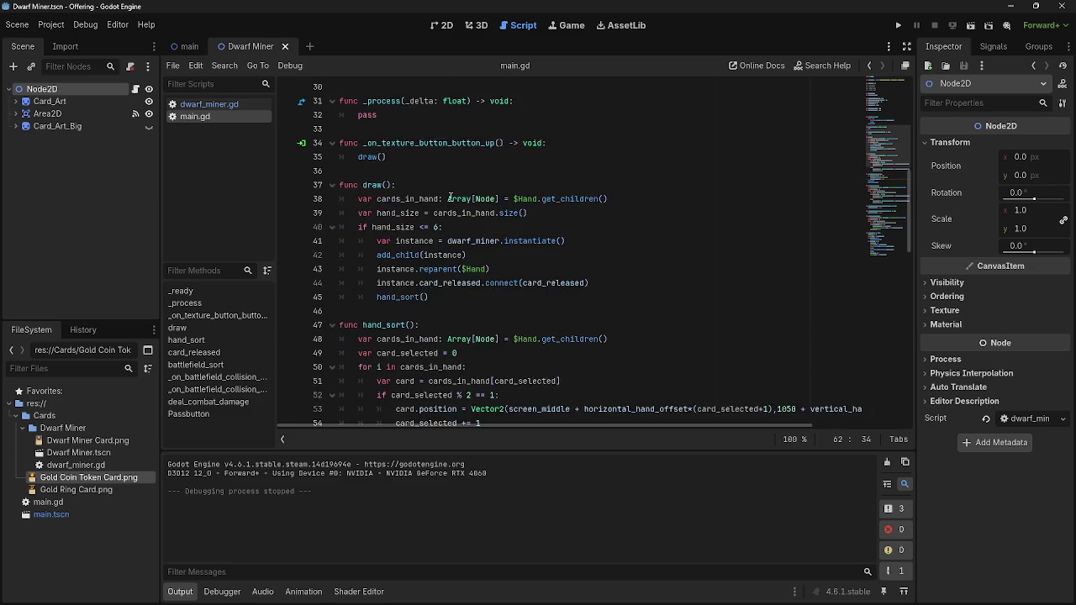
scroll(451, 197, up, 10)
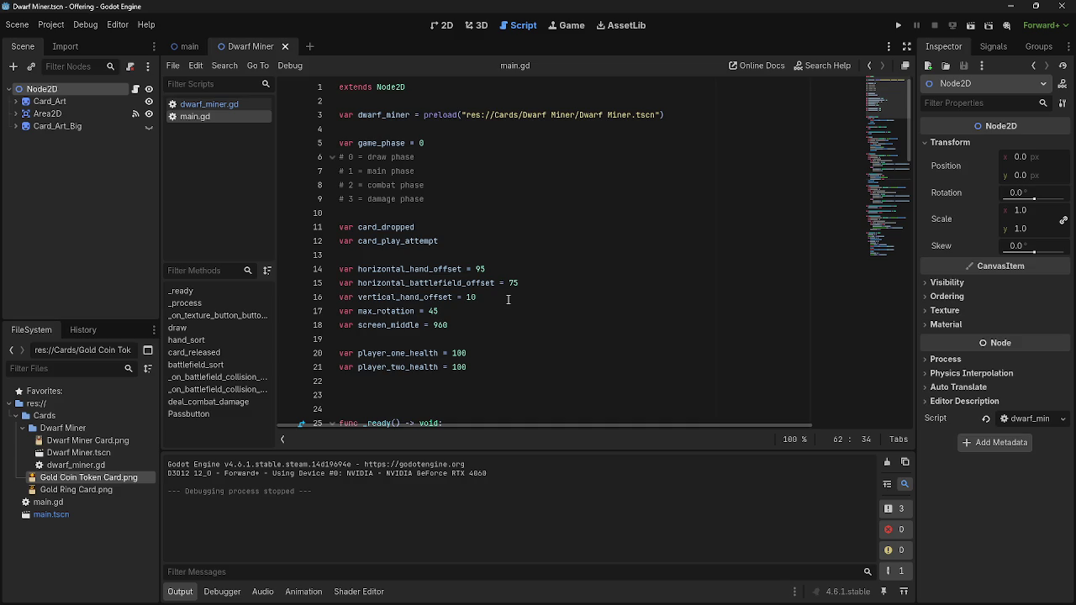
Delete the card_dropped declaration on line 11 along with its leftover empty line.
click(185, 47)
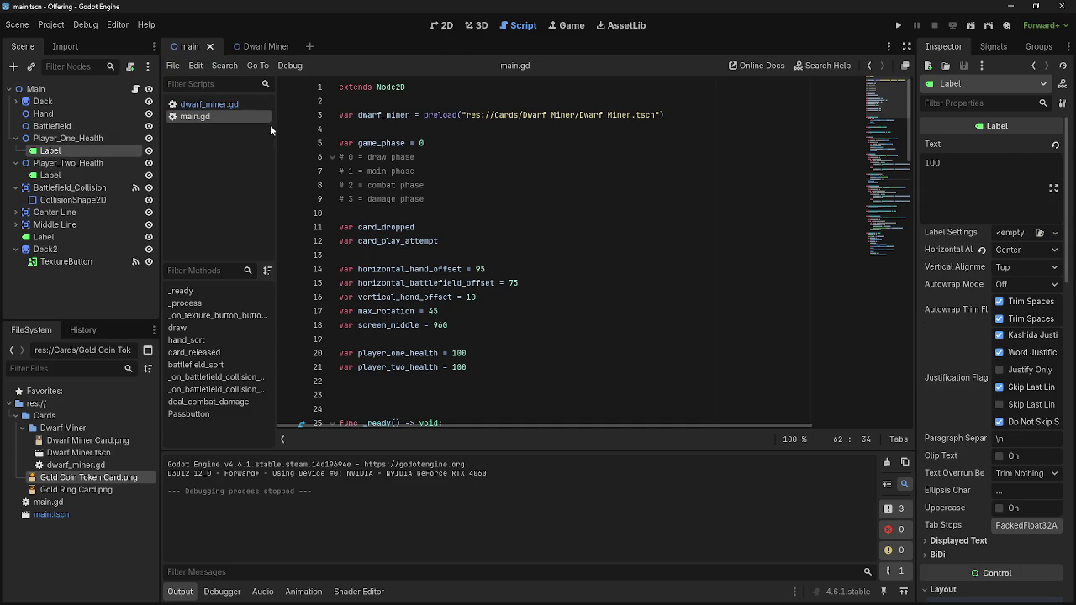
scroll(451, 252, down, 1)
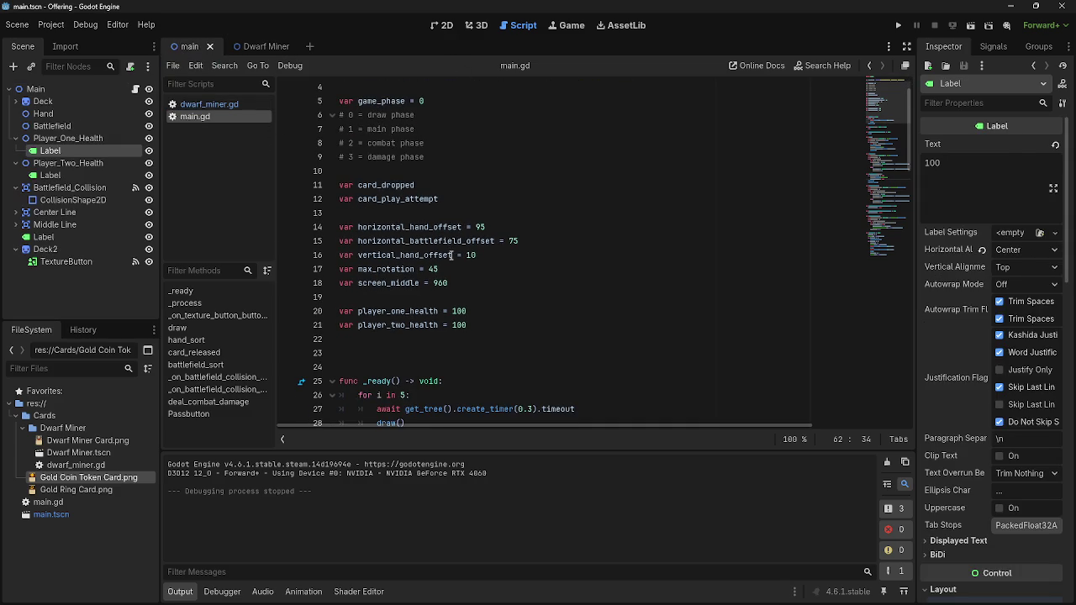
click(374, 185)
double_click(374, 185)
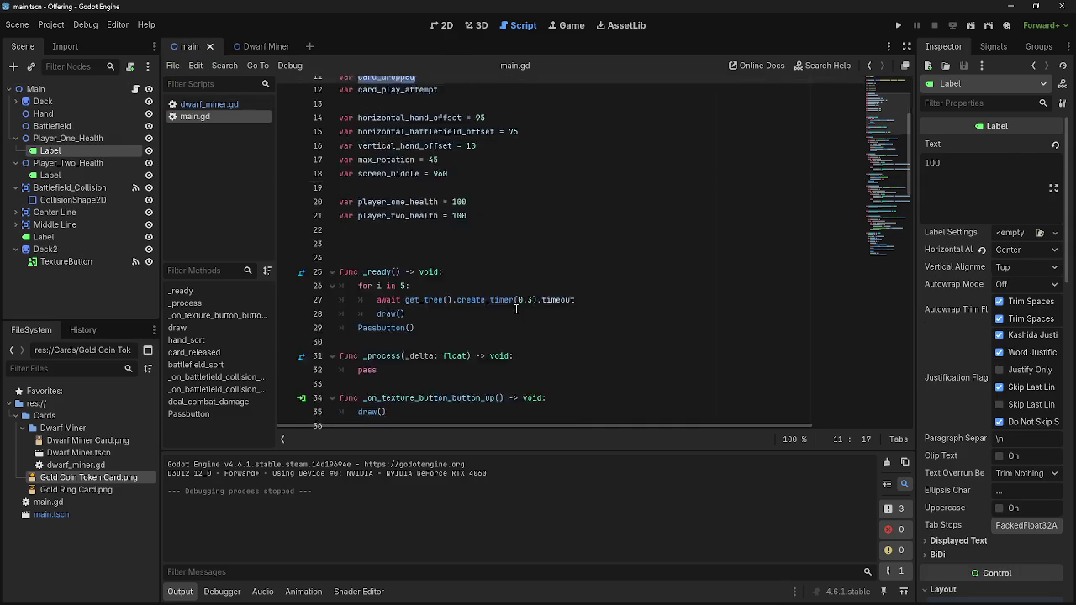
scroll(518, 308, down, 20)
scroll(517, 308, down, 3)
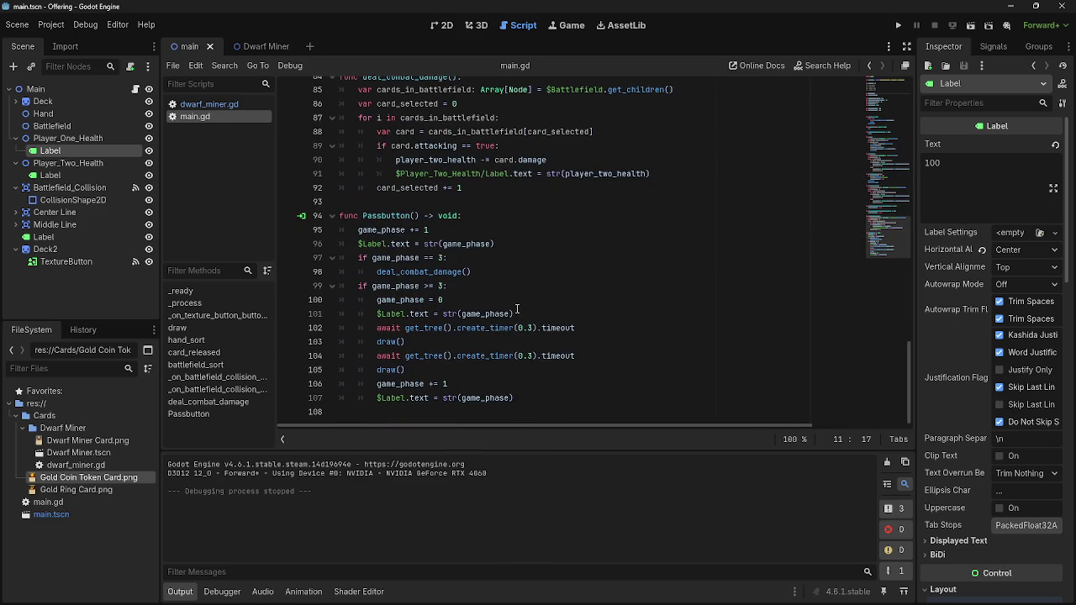
scroll(517, 309, up, 10)
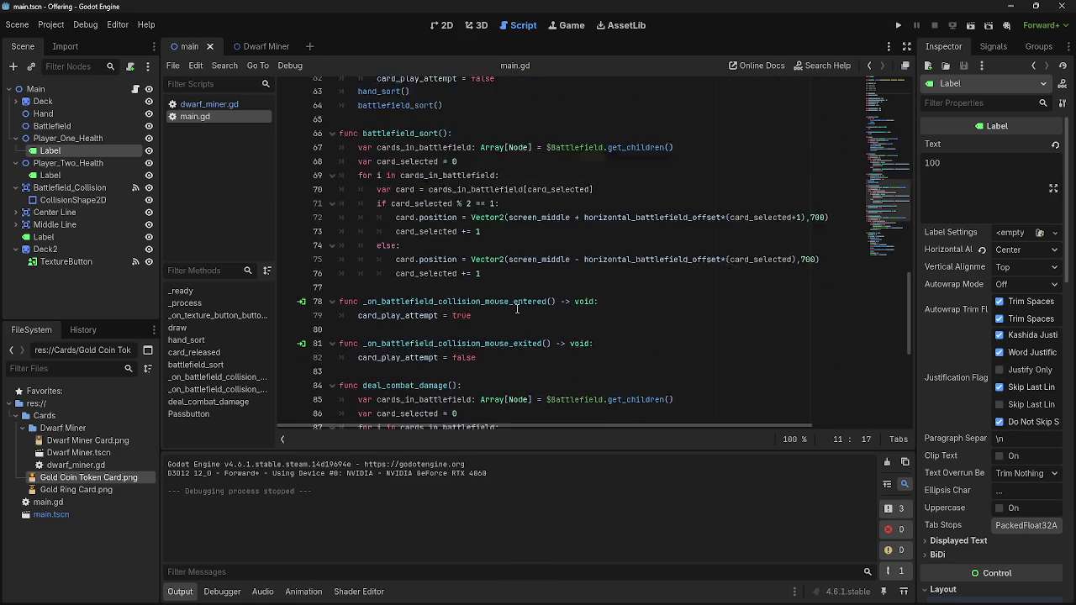
scroll(517, 308, up, 18)
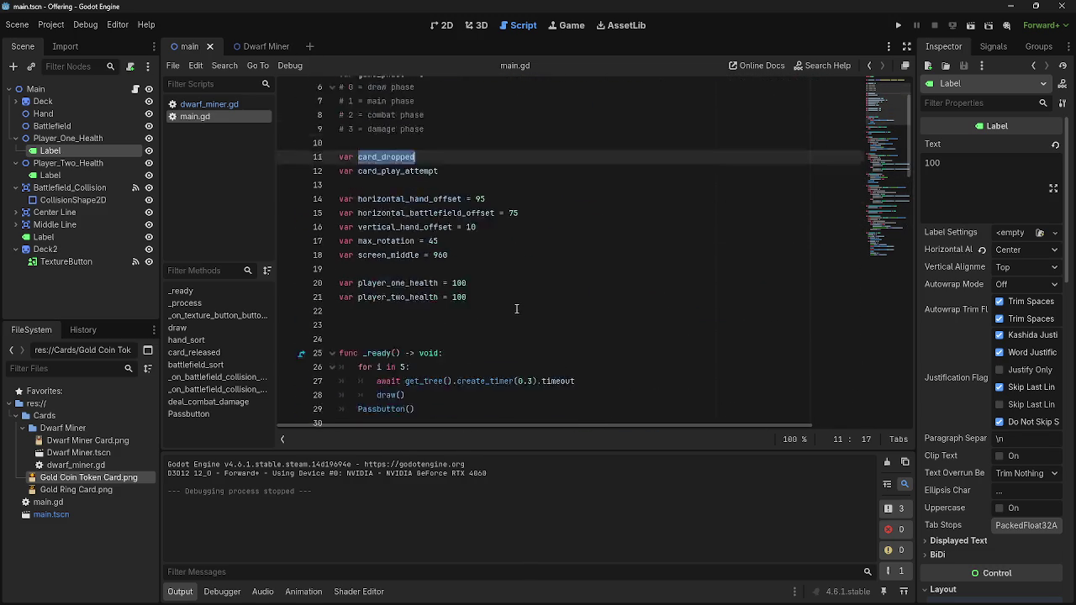
key(BackSpace)
key(BackSpace)
key(BackSpace)
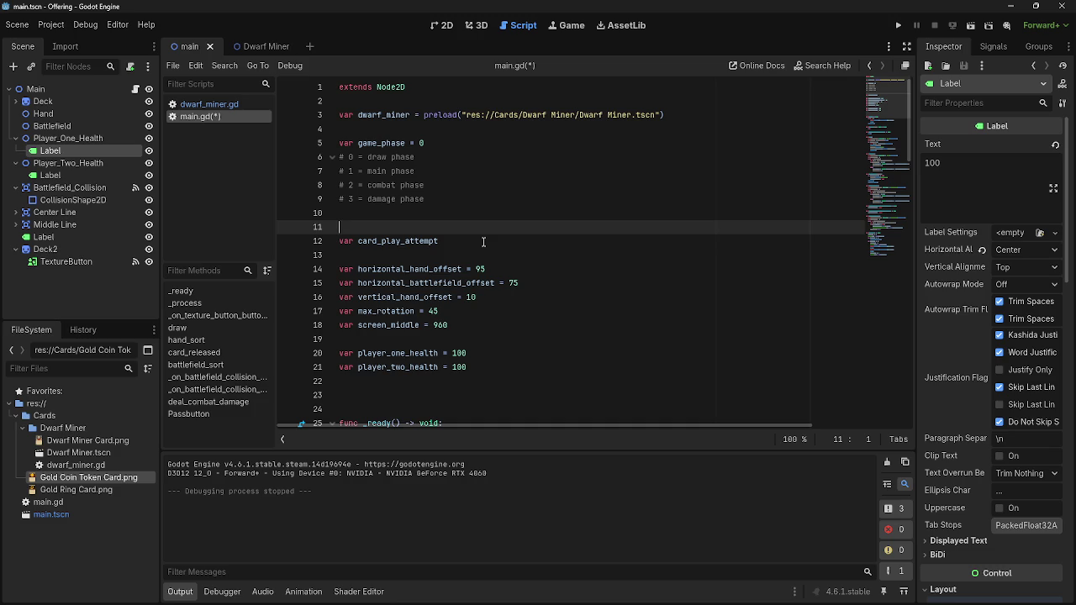
key(BackSpace)
scroll(561, 339, down, 7)
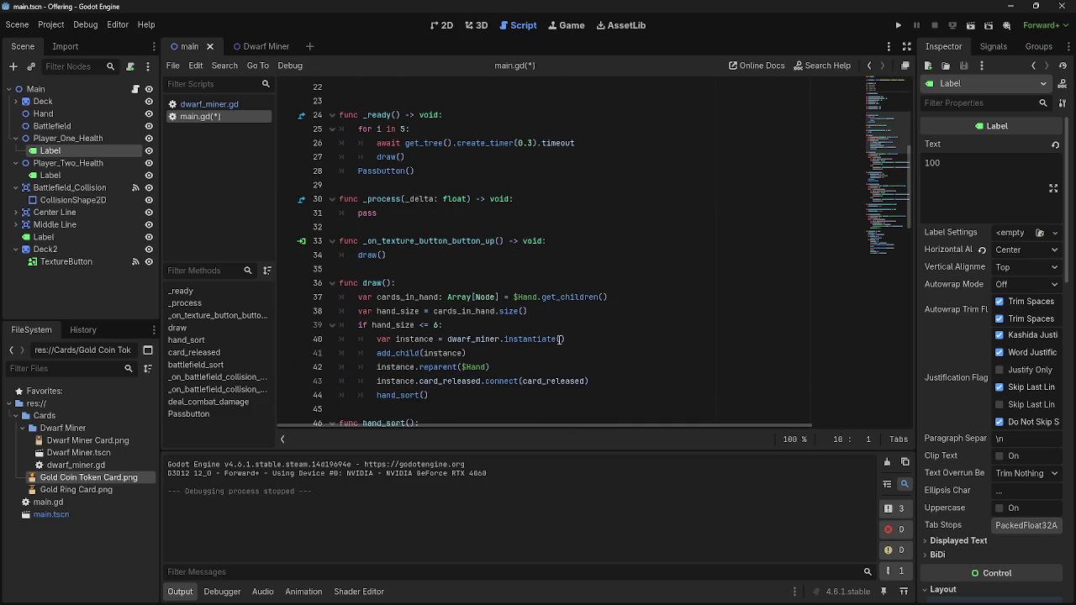
Search the script for card_drop to confirm no references remain, then select card_play_attempt and card_released.
key(ctrl+f)
text(card_)
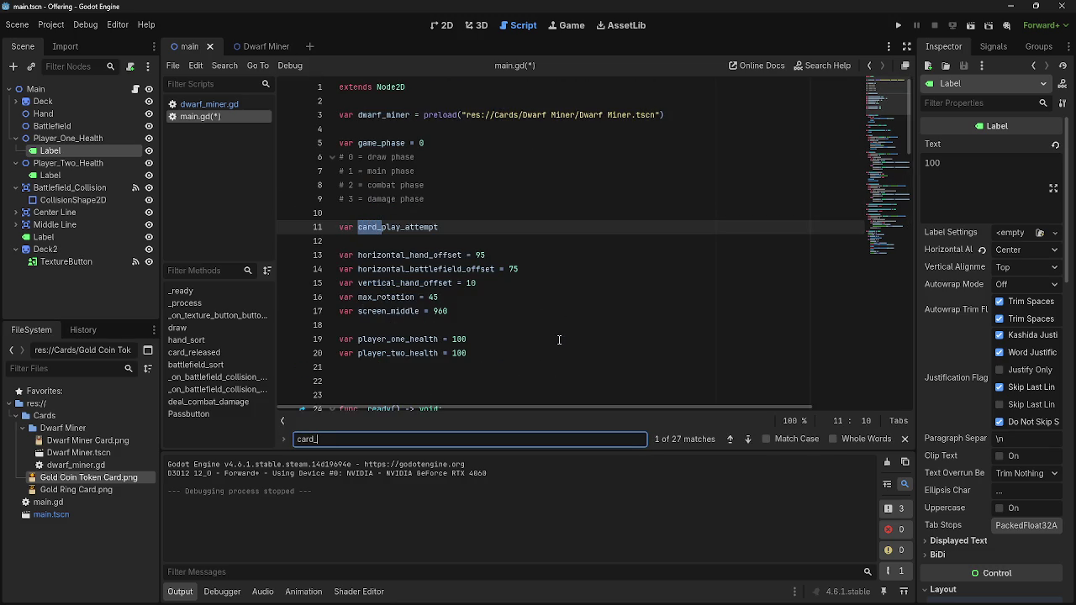
text(drop)
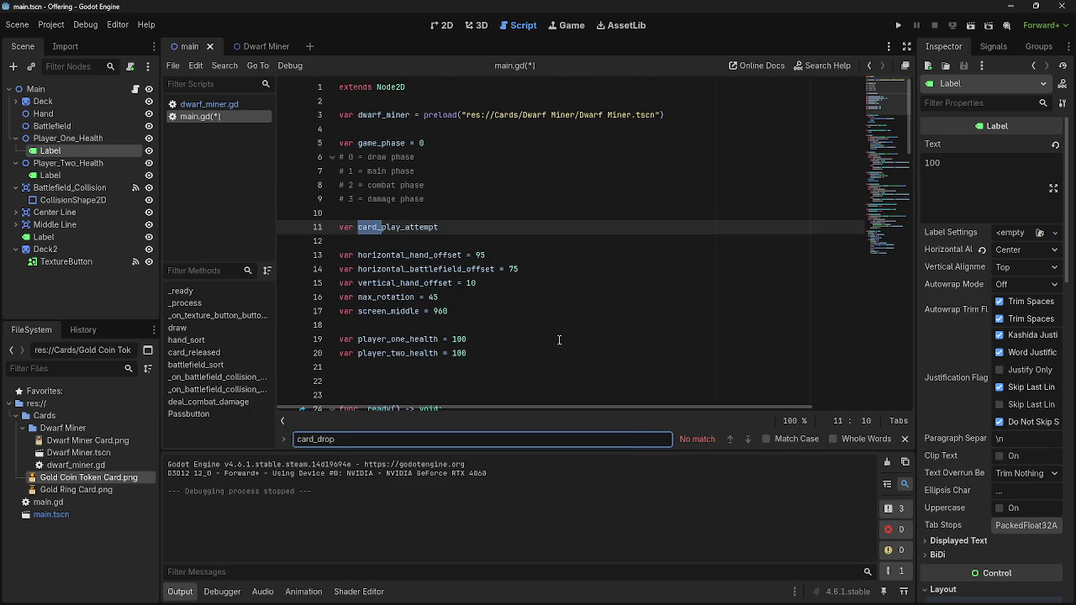
key(BackSpace)
key(BackSpace)
key(BackSpace)
key(Escape)
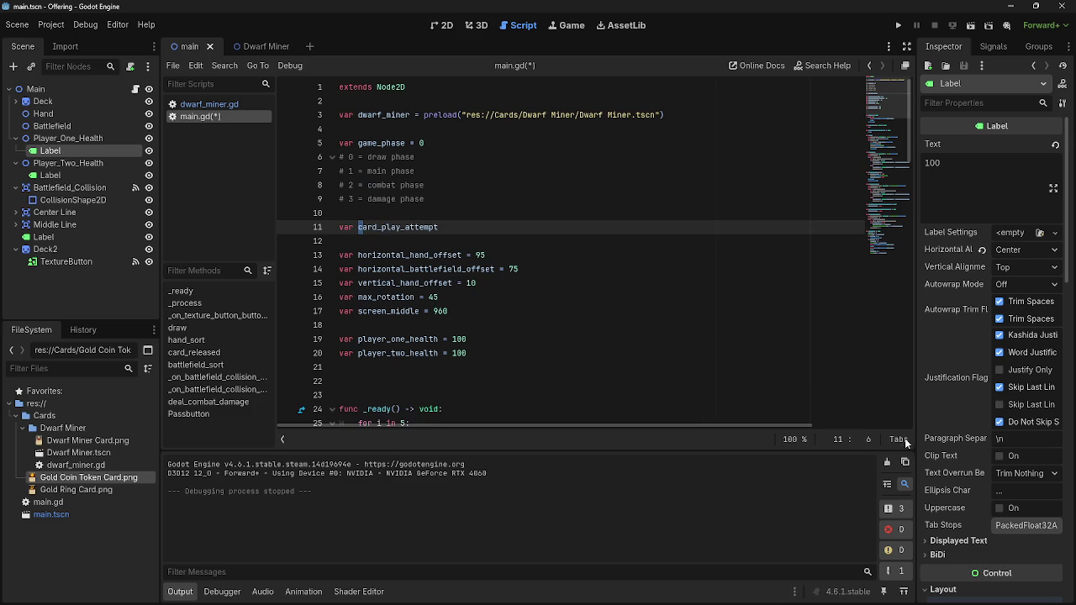
double_click(417, 233)
scroll(538, 286, down, 14)
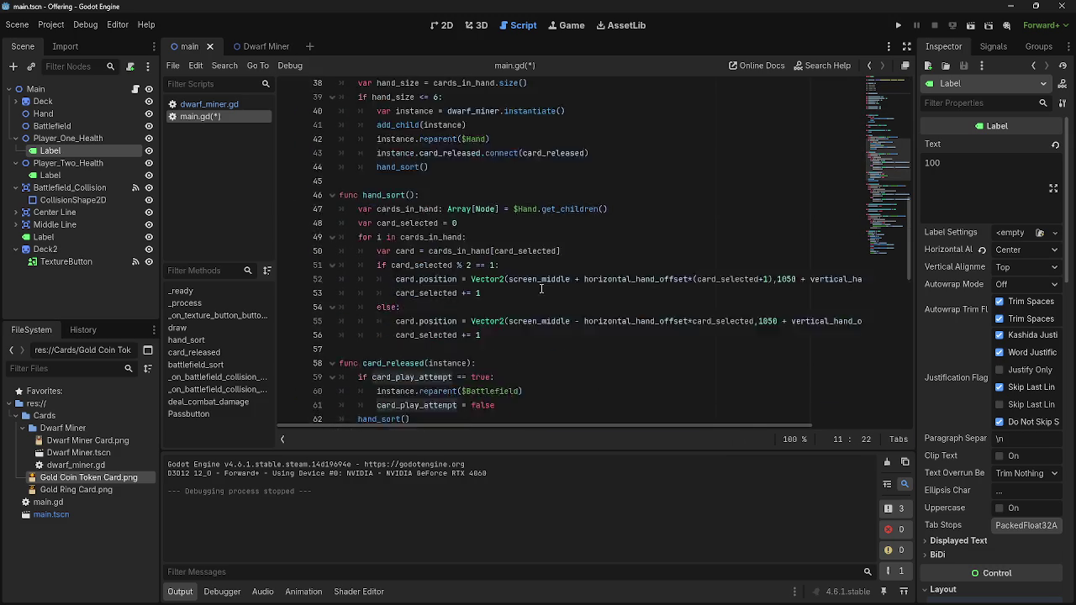
double_click(393, 171)
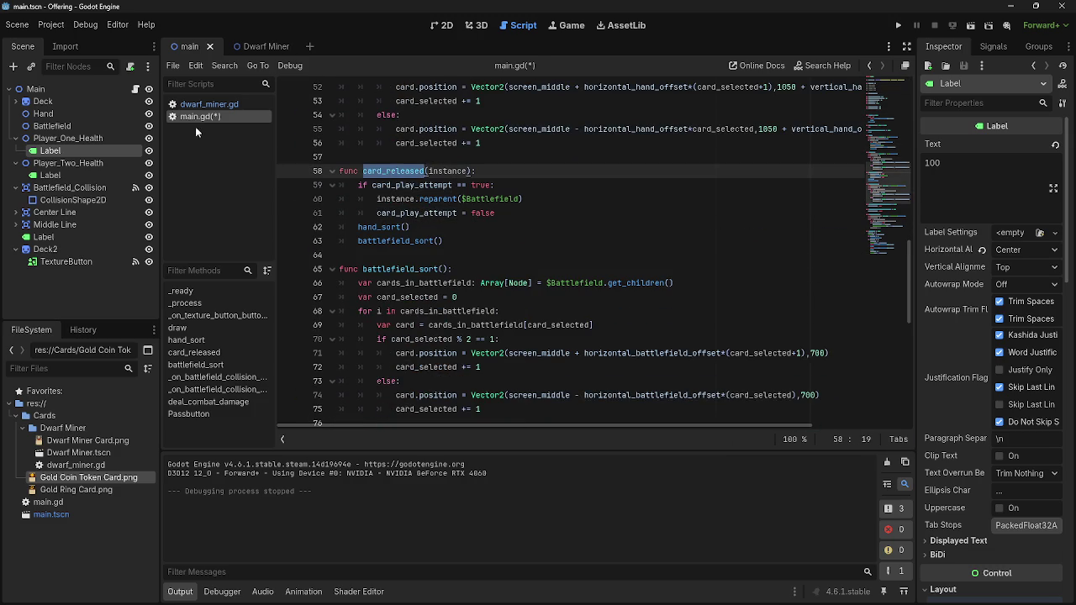
click(207, 104)
scroll(459, 272, up, 20)
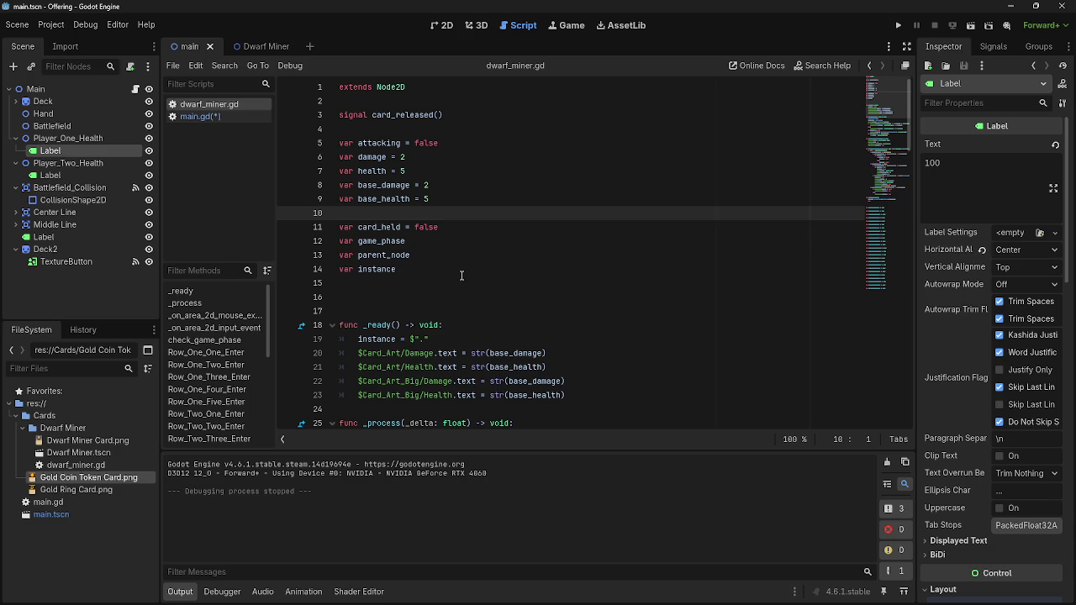
click(212, 116)
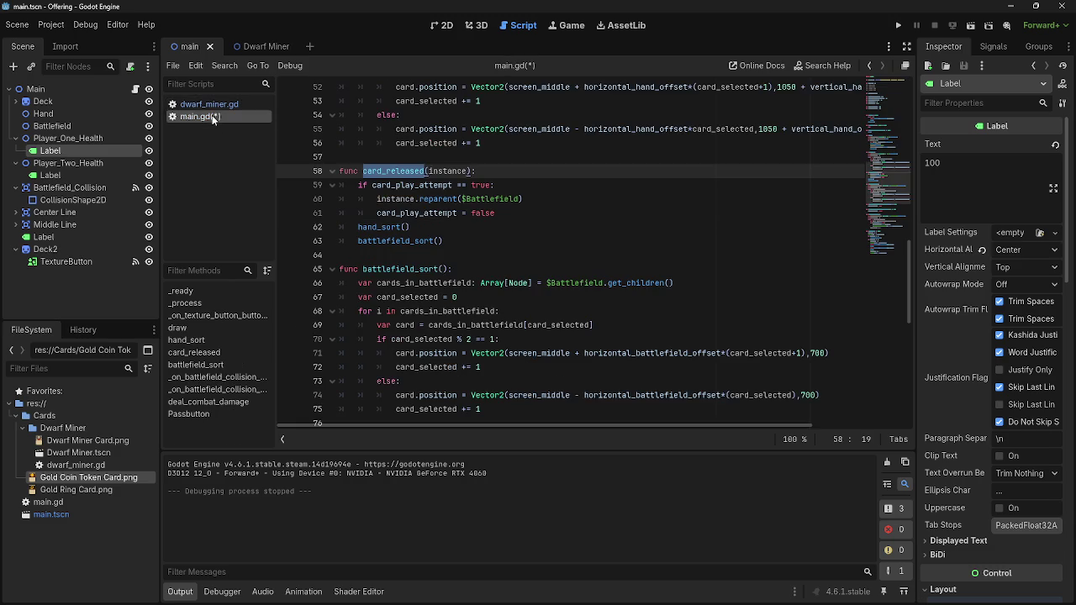
click(457, 227)
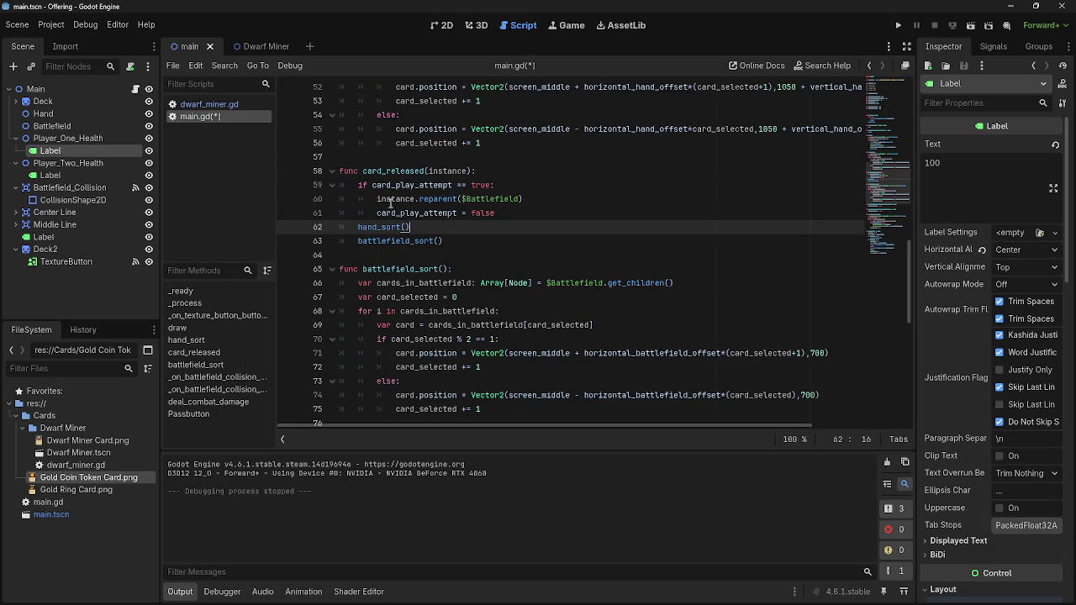
click(501, 214)
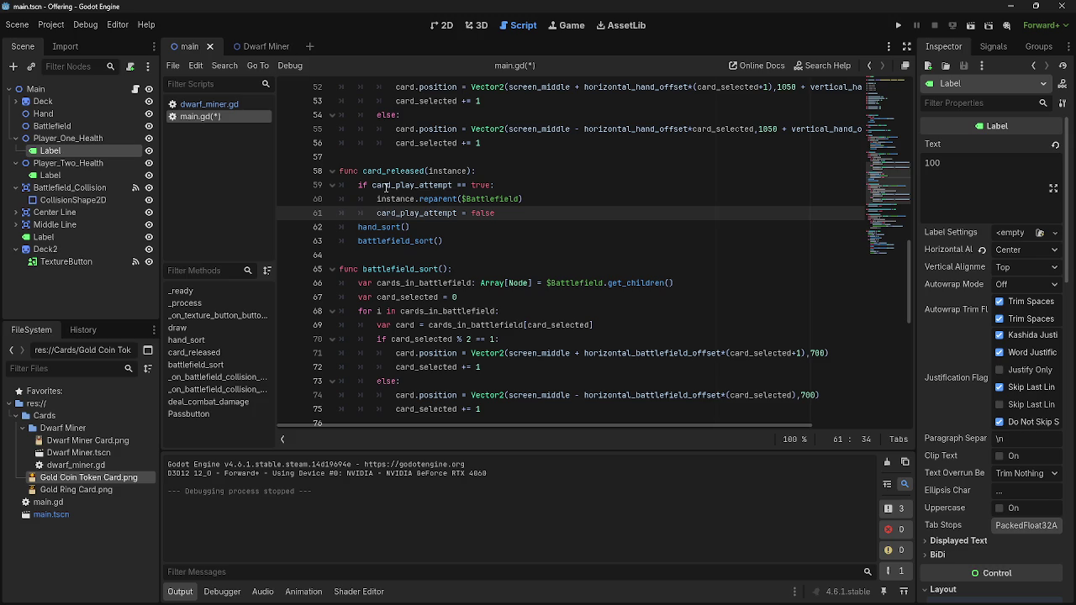
key(Up)
key(End)
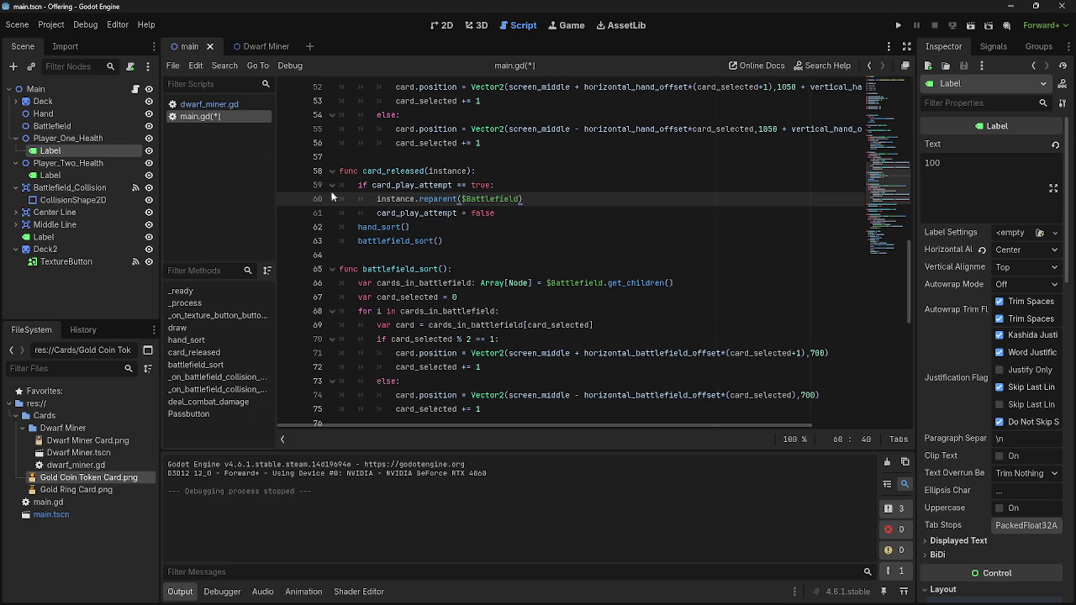
click(210, 104)
click(221, 118)
drag(497, 213, 370, 198)
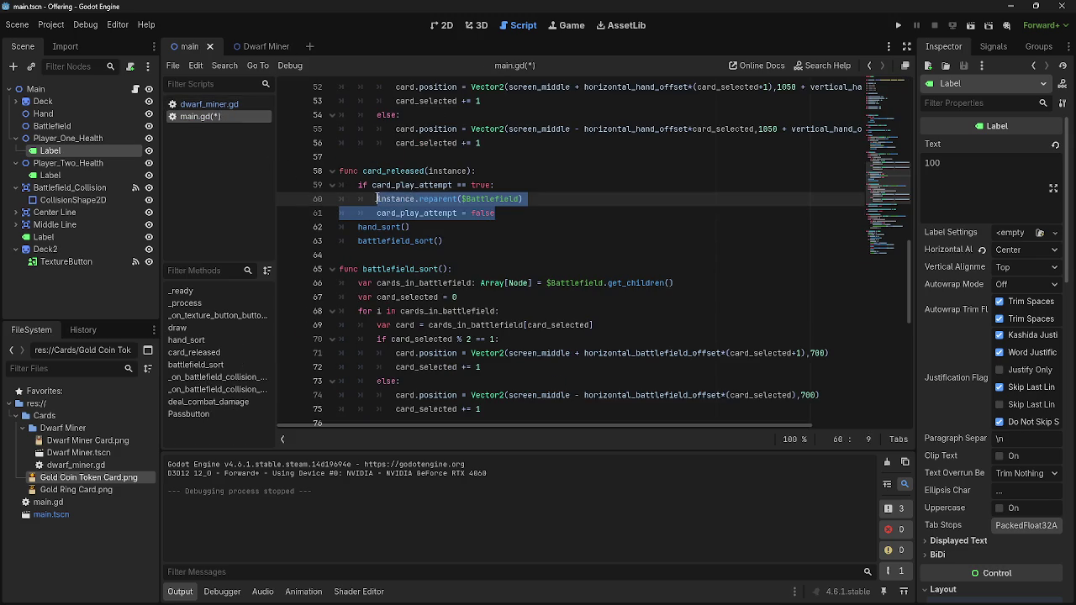
click(503, 213)
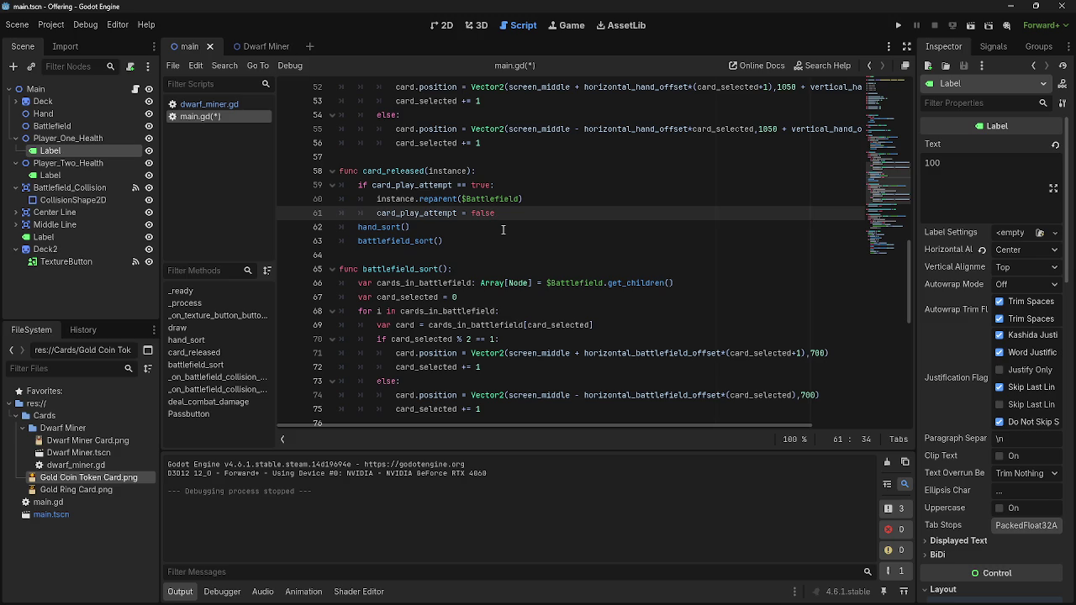
scroll(503, 230, down, 3)
scroll(501, 230, down, 4)
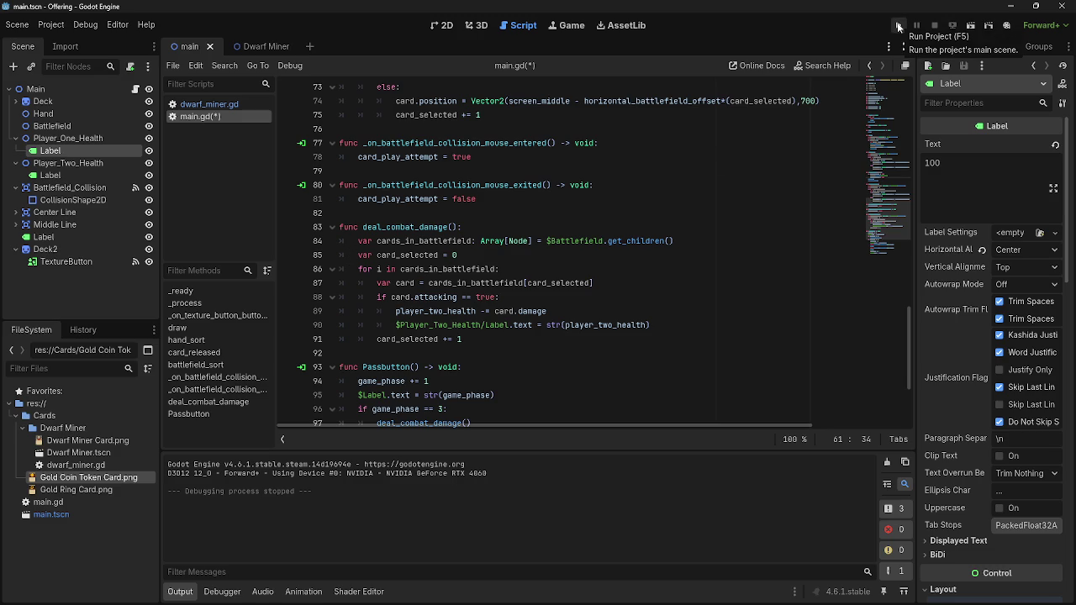
click(898, 27)
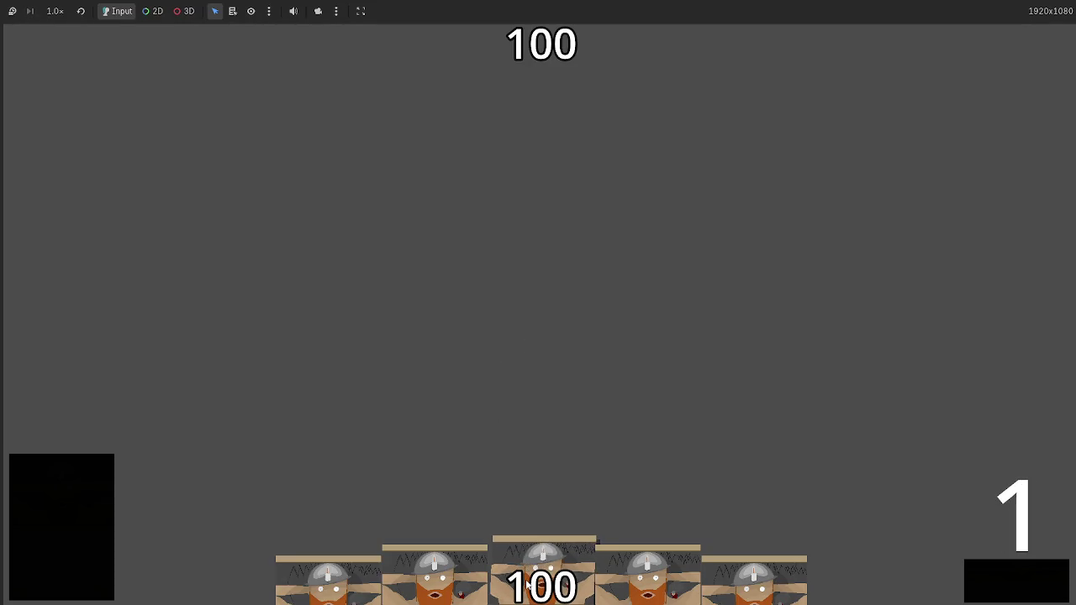
click(529, 555)
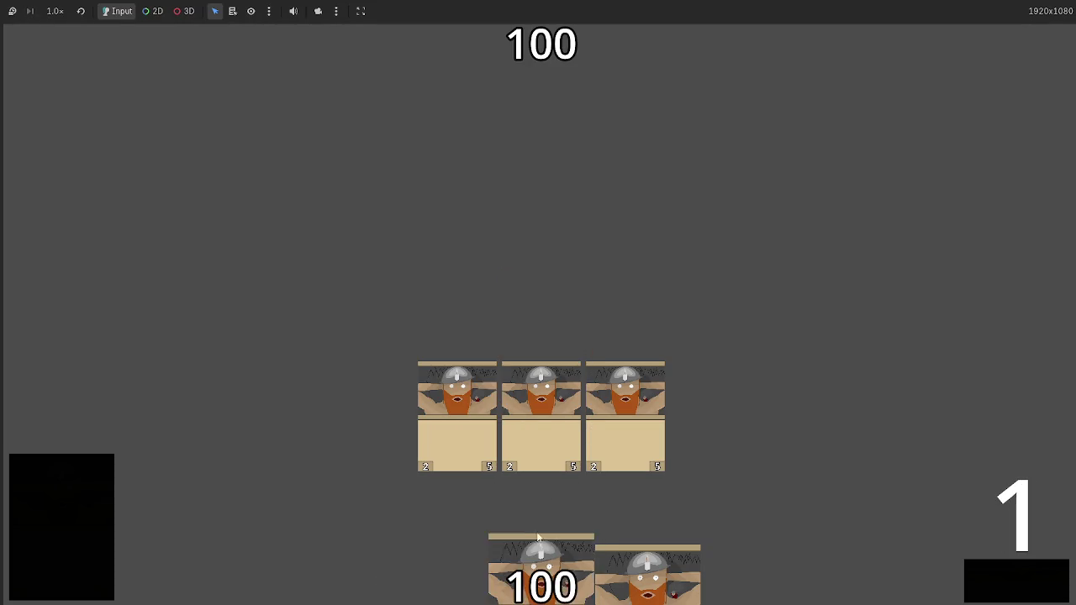
click(996, 587)
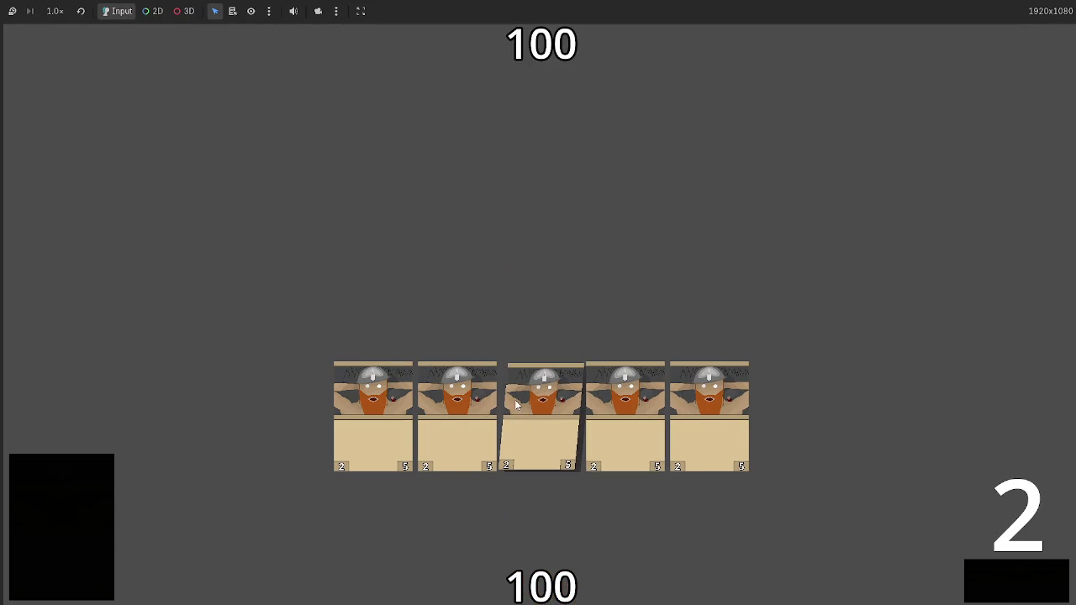
click(987, 583)
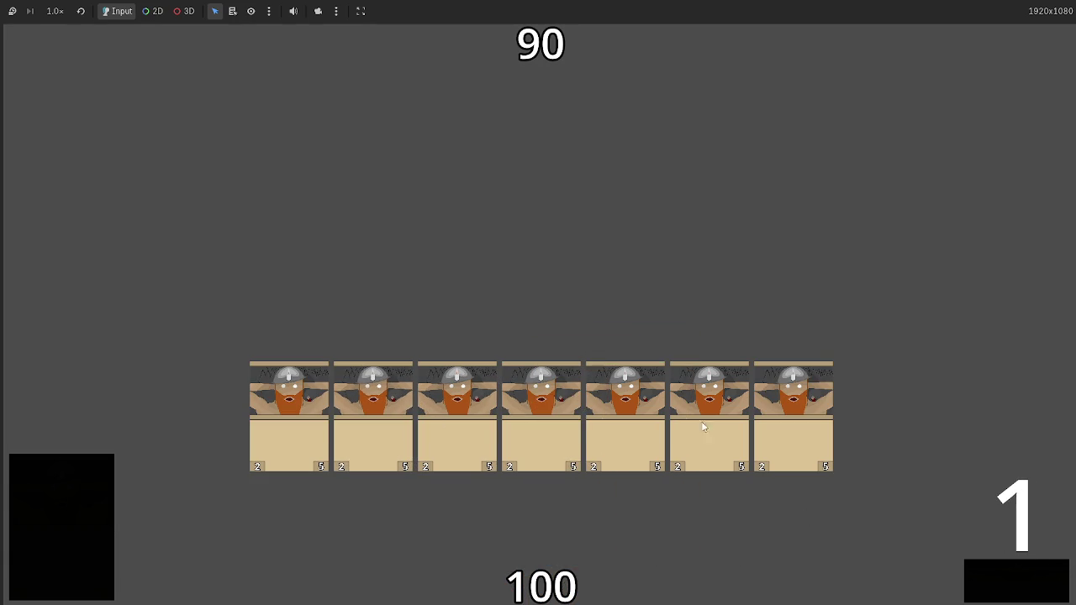
click(1023, 588)
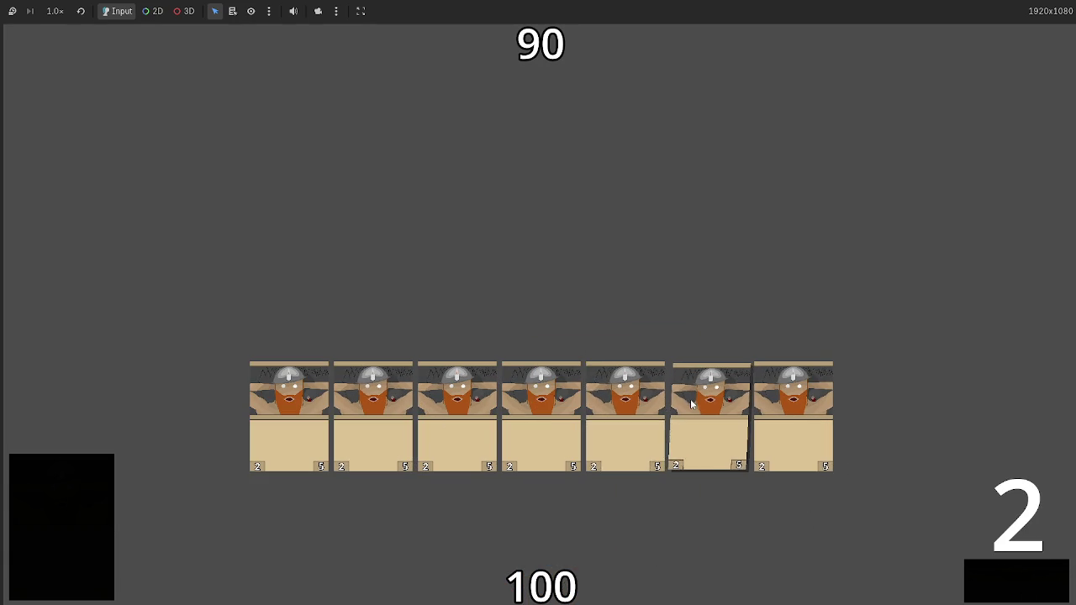
click(975, 582)
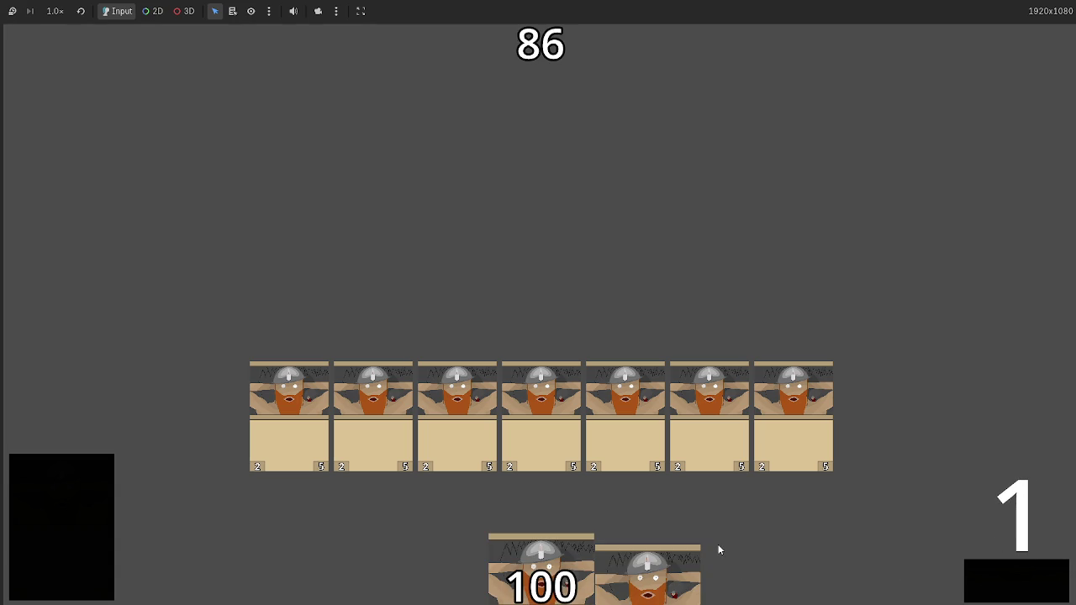
key(F8)
scroll(572, 380, down, 7)
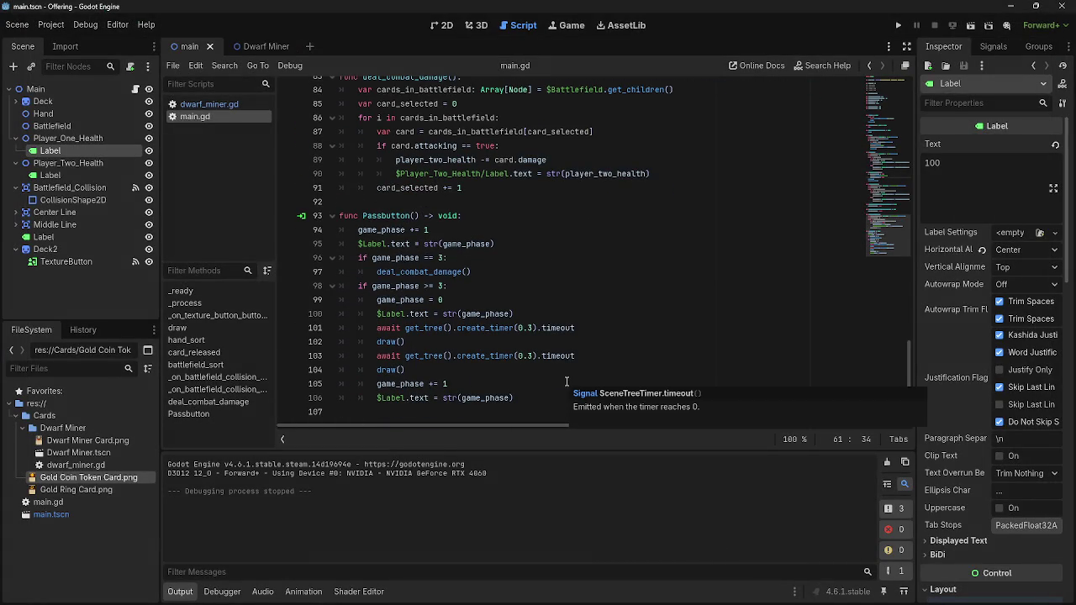